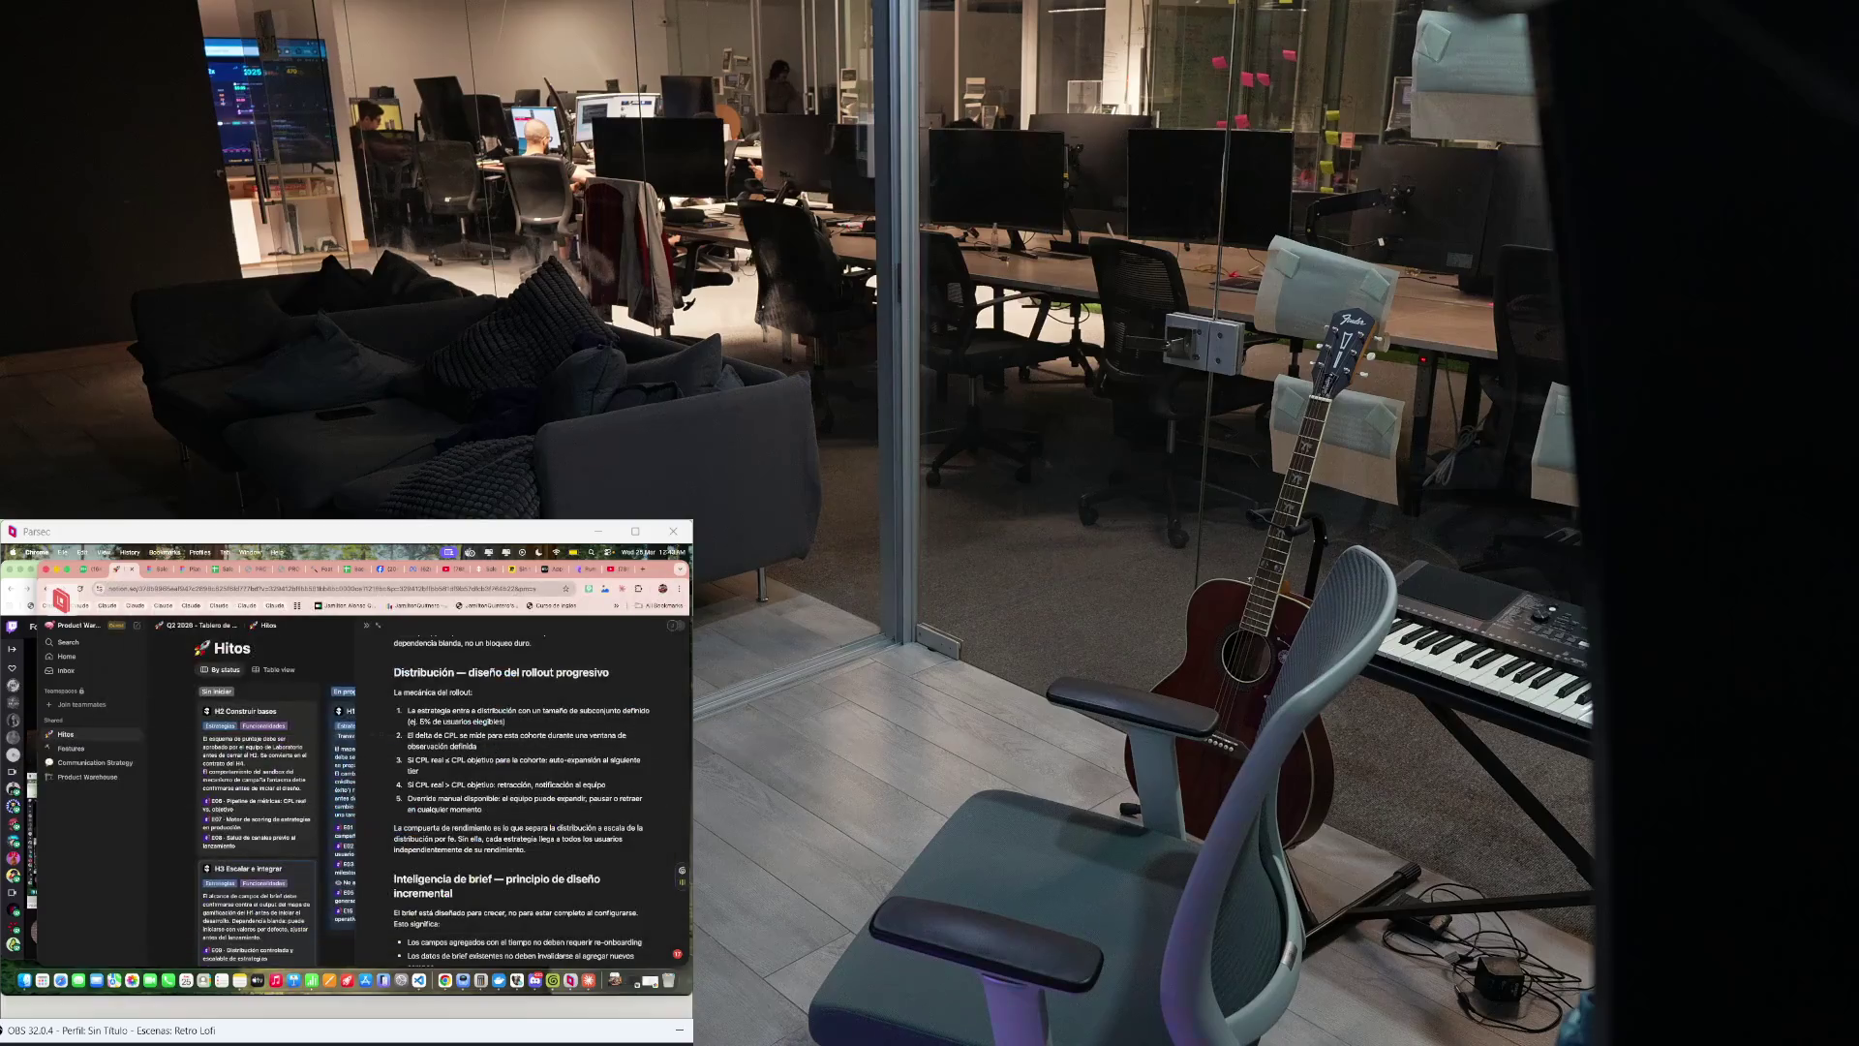
key("super+Tab")
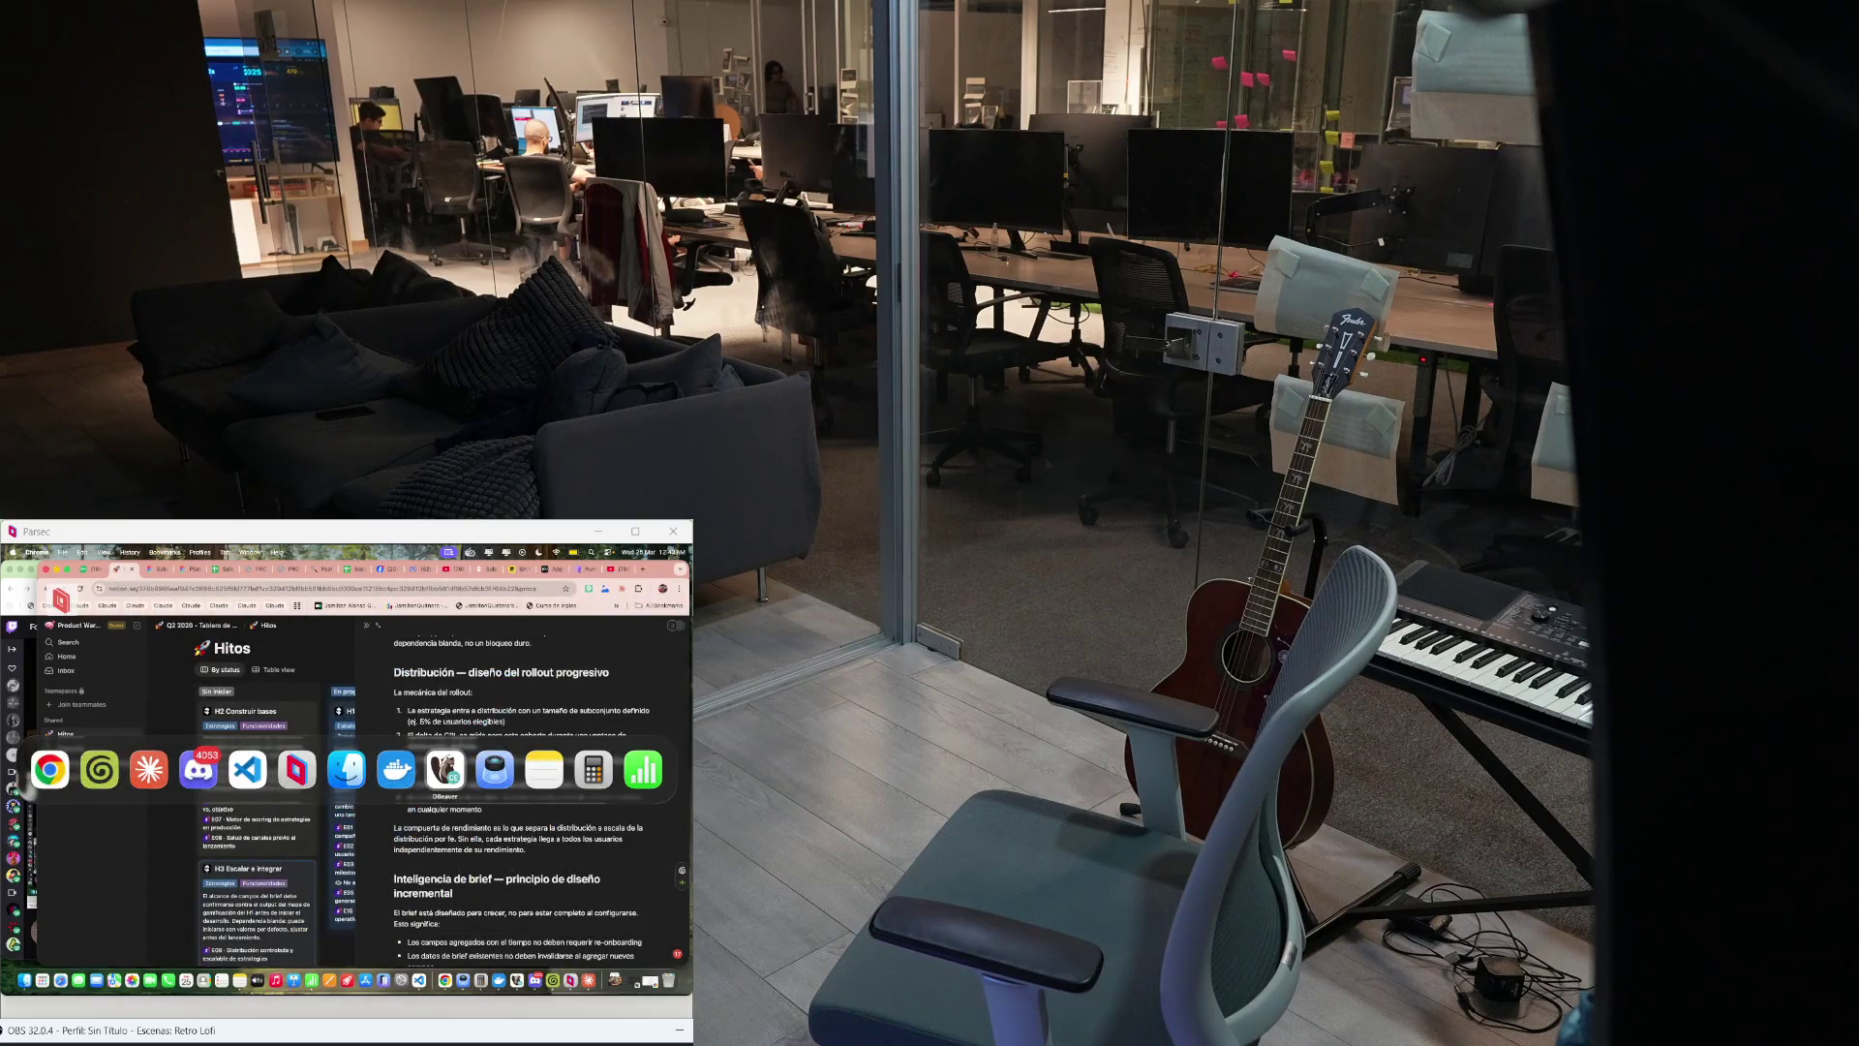
Step: Stay on the Notion Hitos milestones page, then bring the OKRs note in front of it
key("Escape")
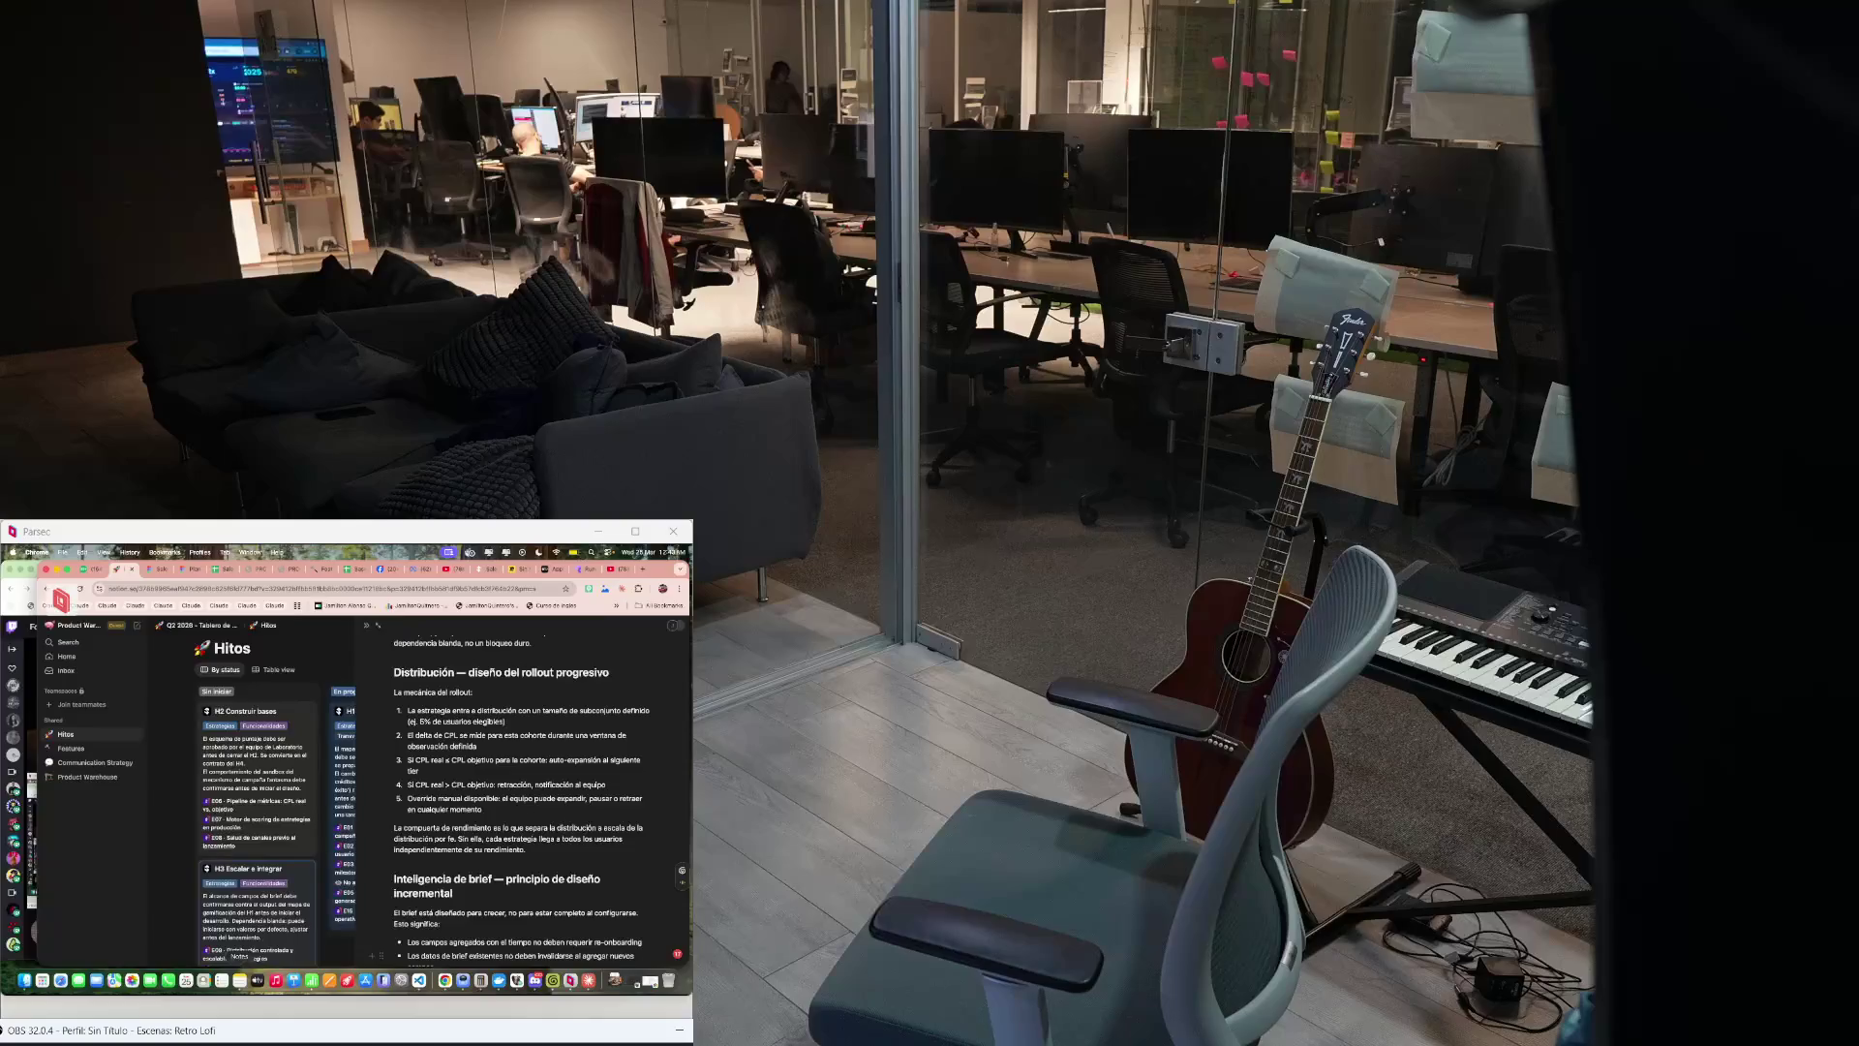
left_click(239, 979)
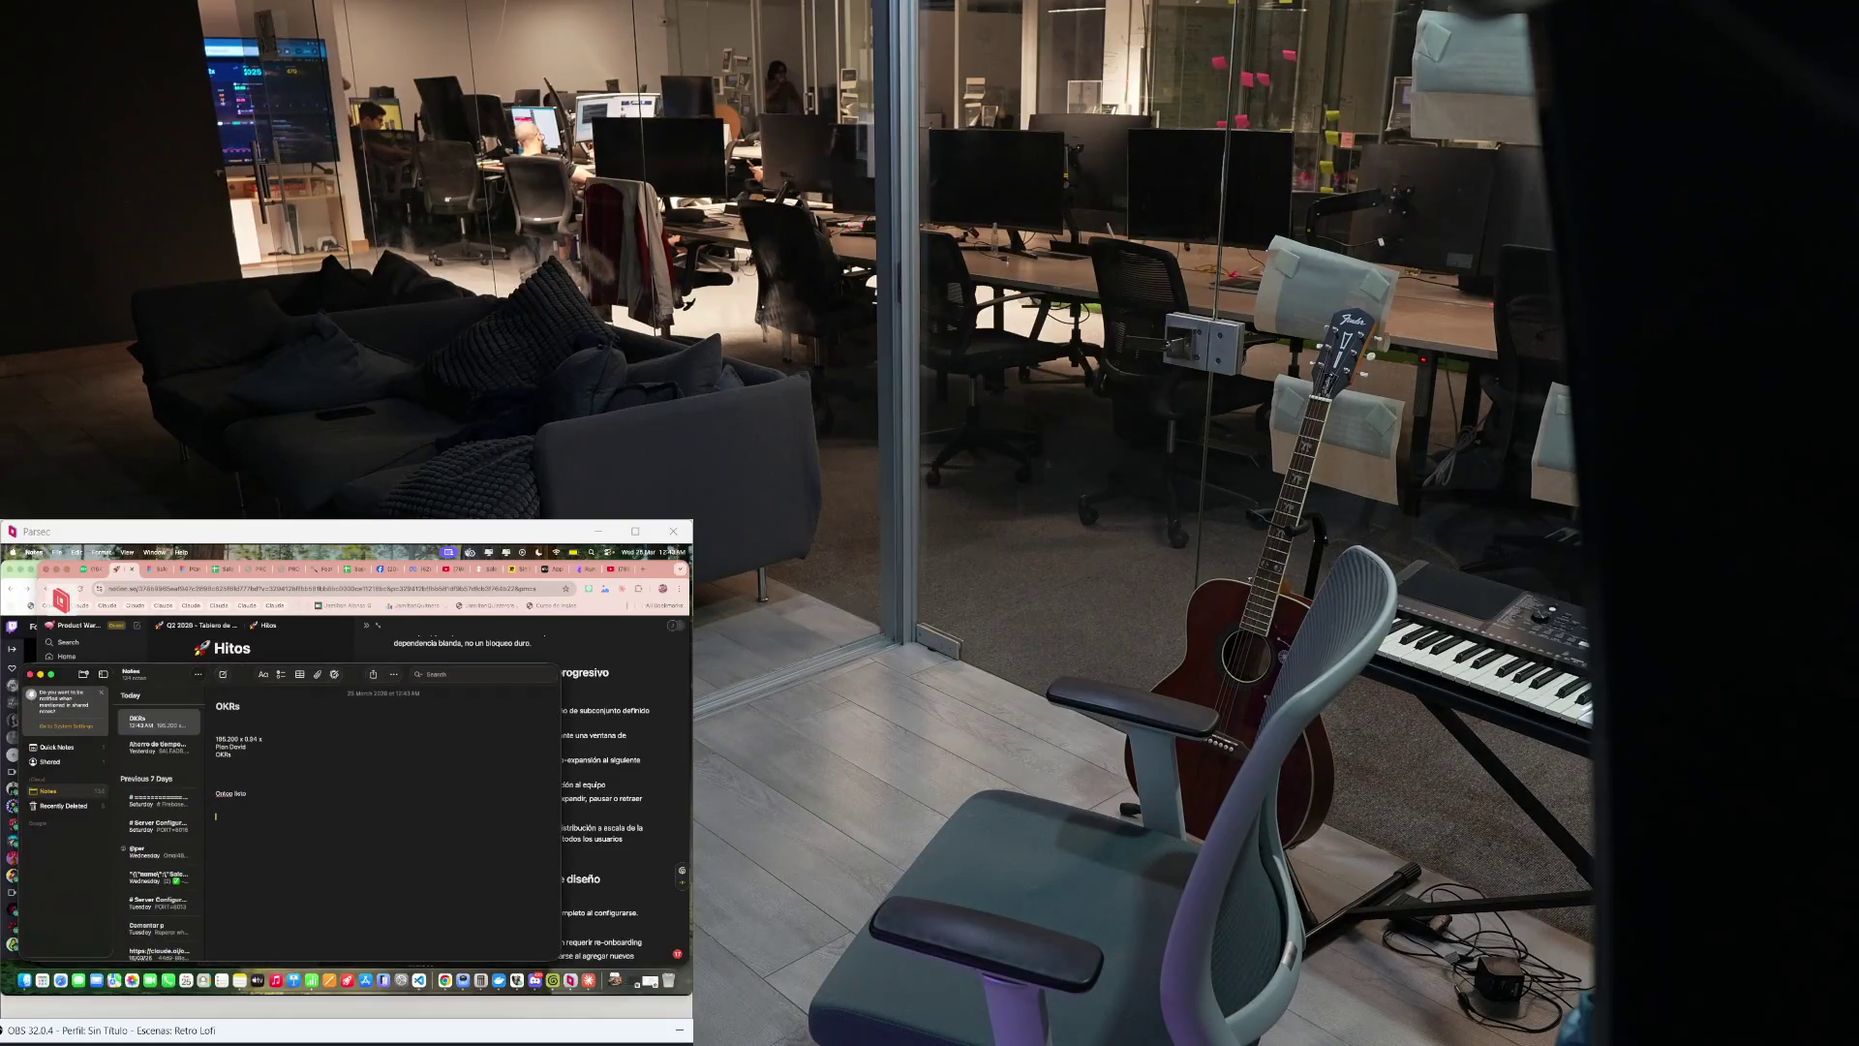
Step: Add a new line reading Recalculando to the OKRs note and start another line below it
key("Return")
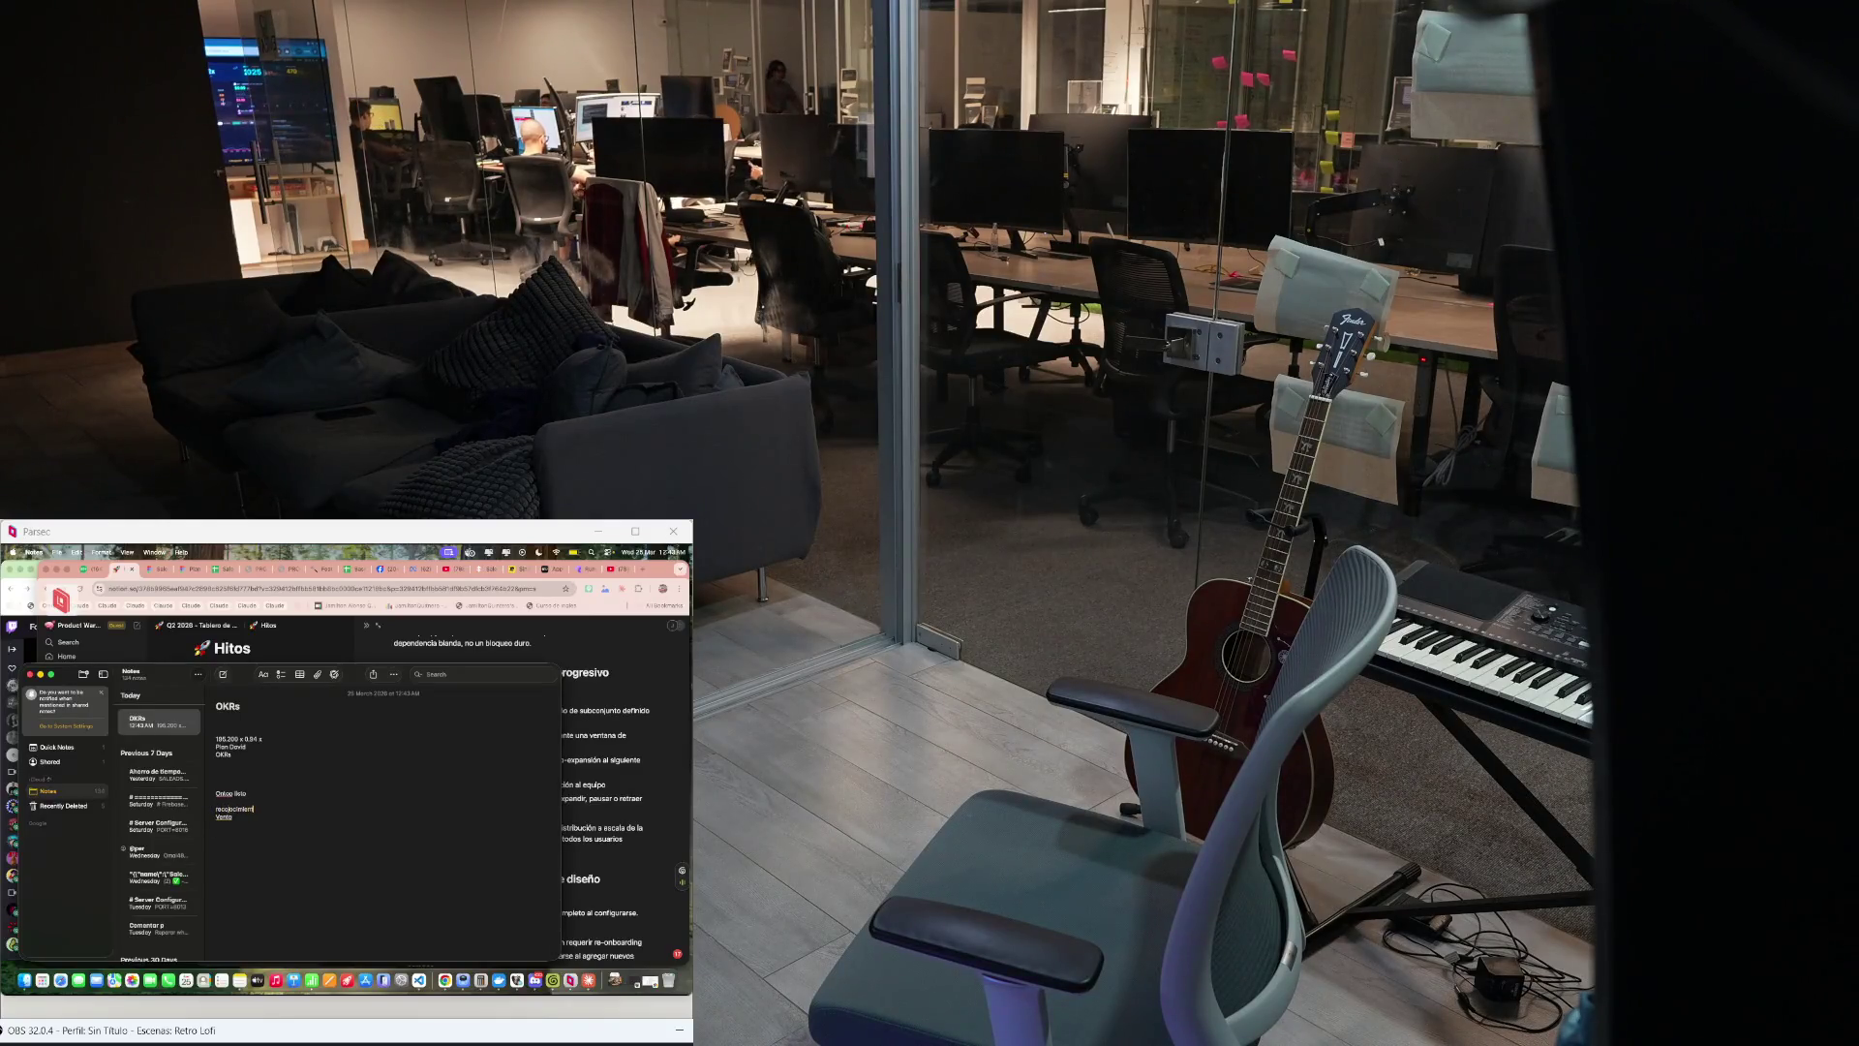
type("Recalculando")
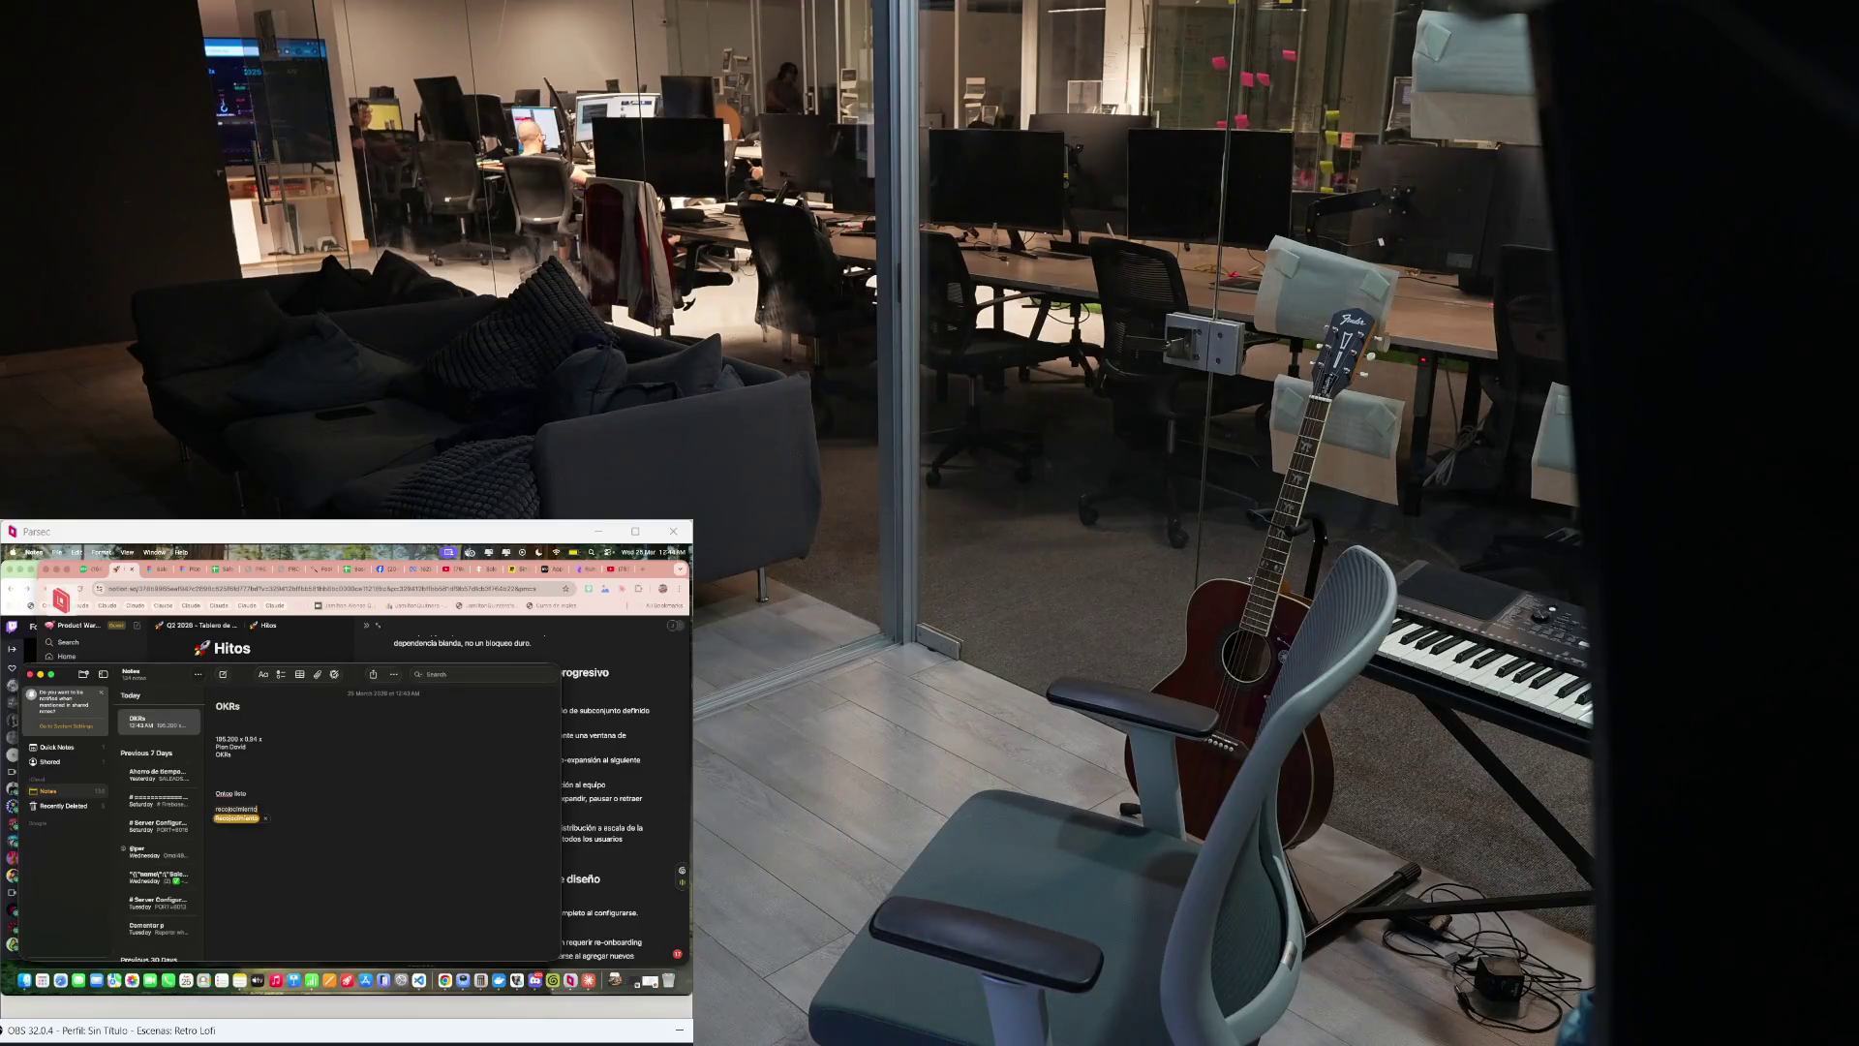
key("Return")
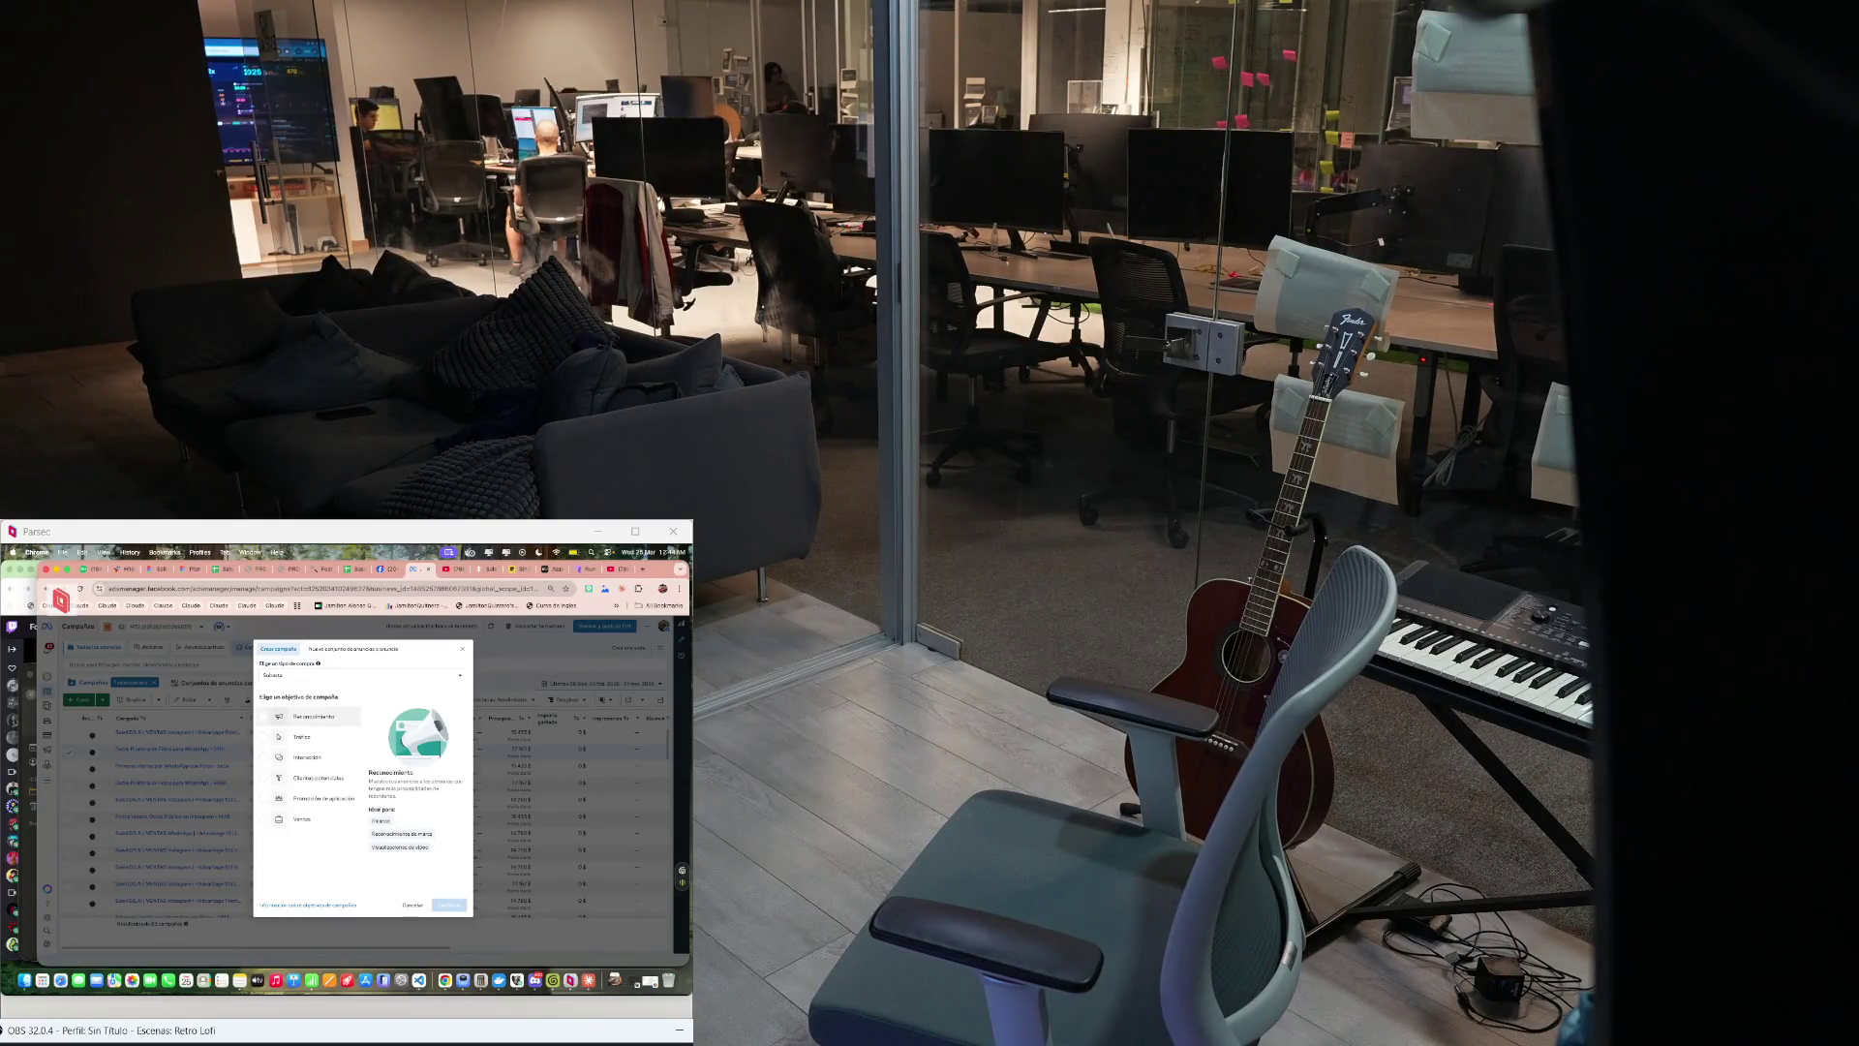
Step: Bring the OKRs note back to the front over the campaign-objective dialog
key("super+Tab")
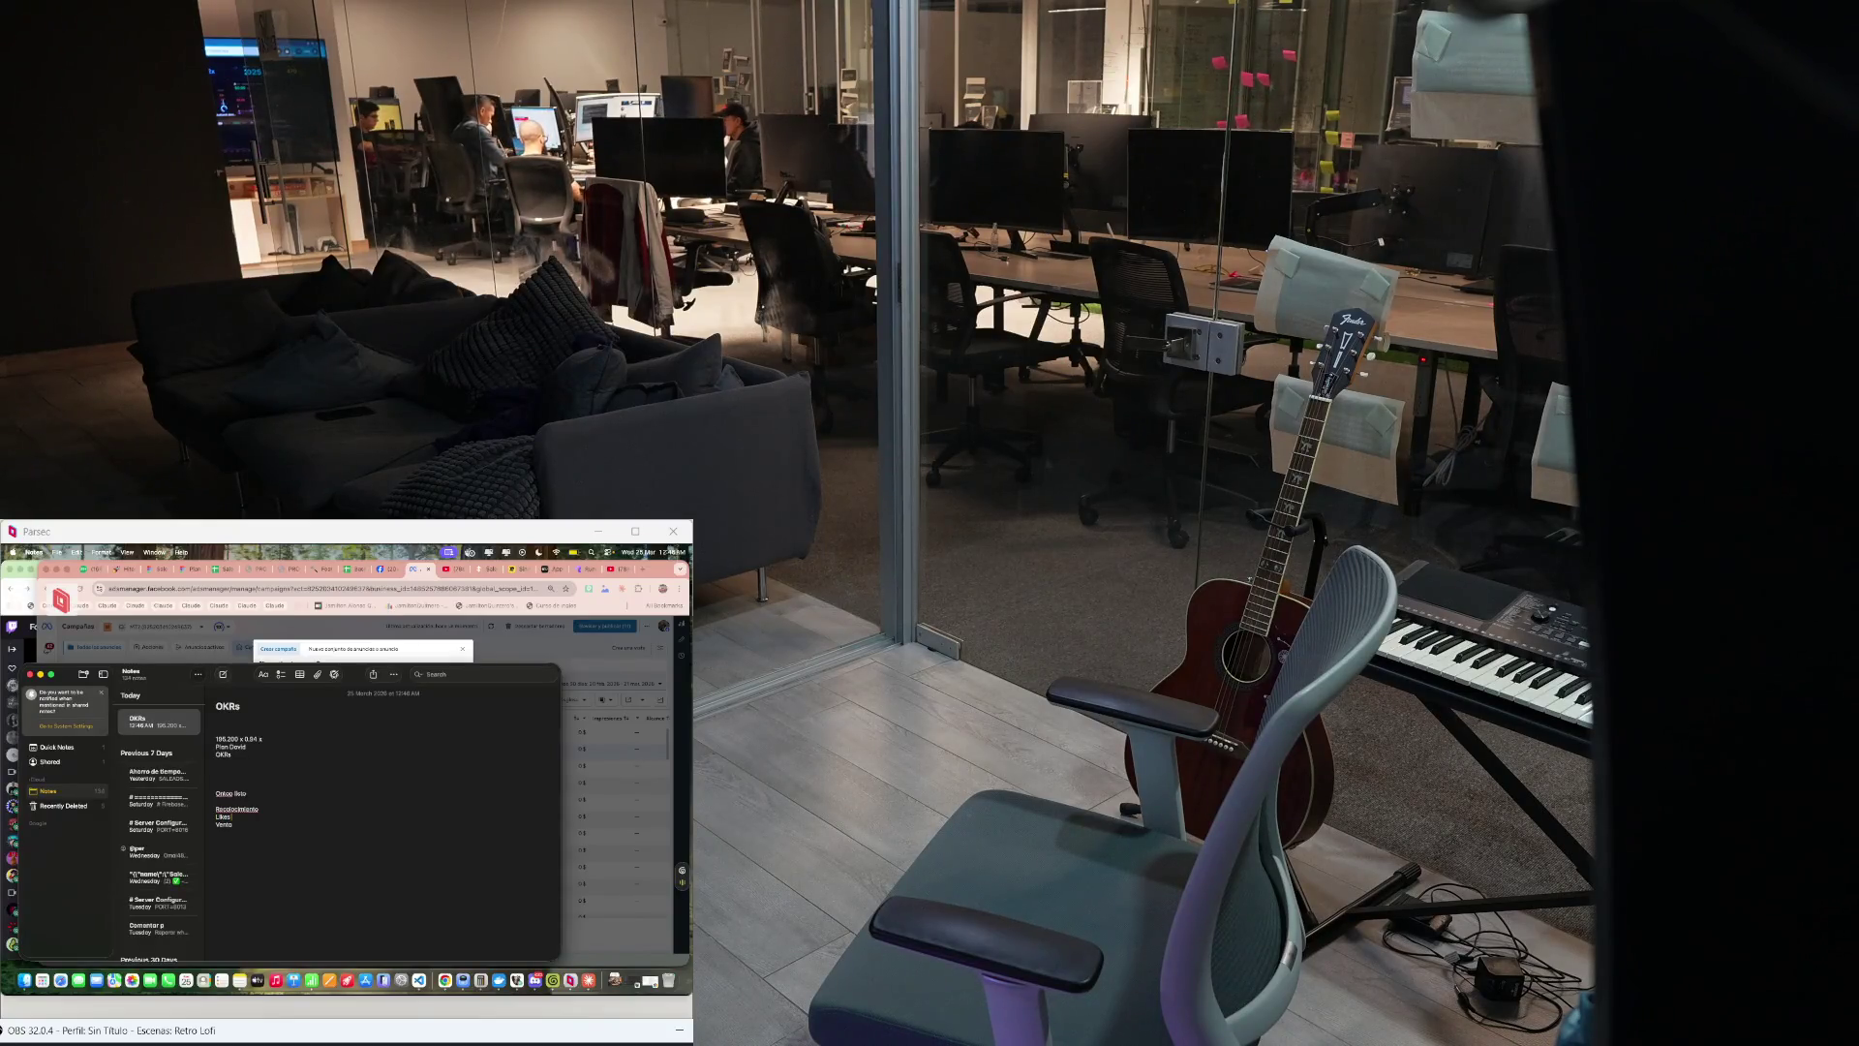
type("privado así")
type("al")
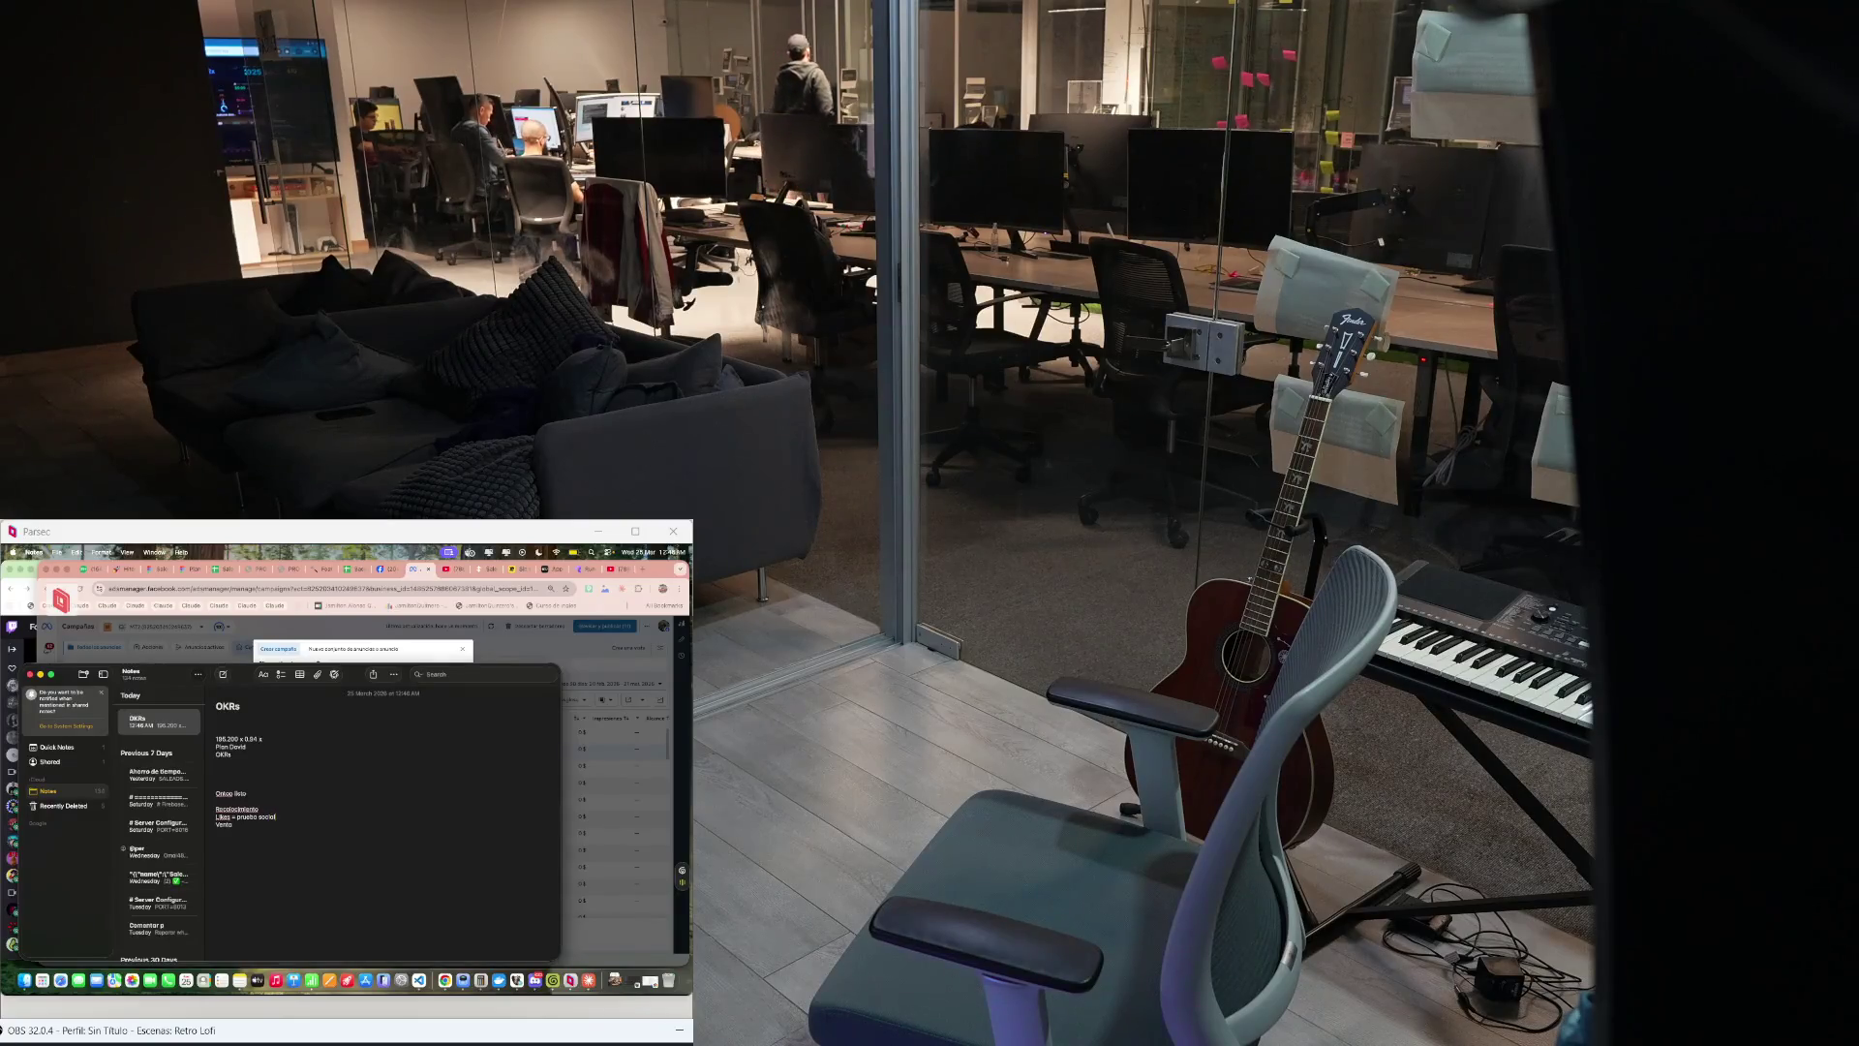
Step: Extend the Likes line with 'privado social' and start a new line beneath it
key("Return")
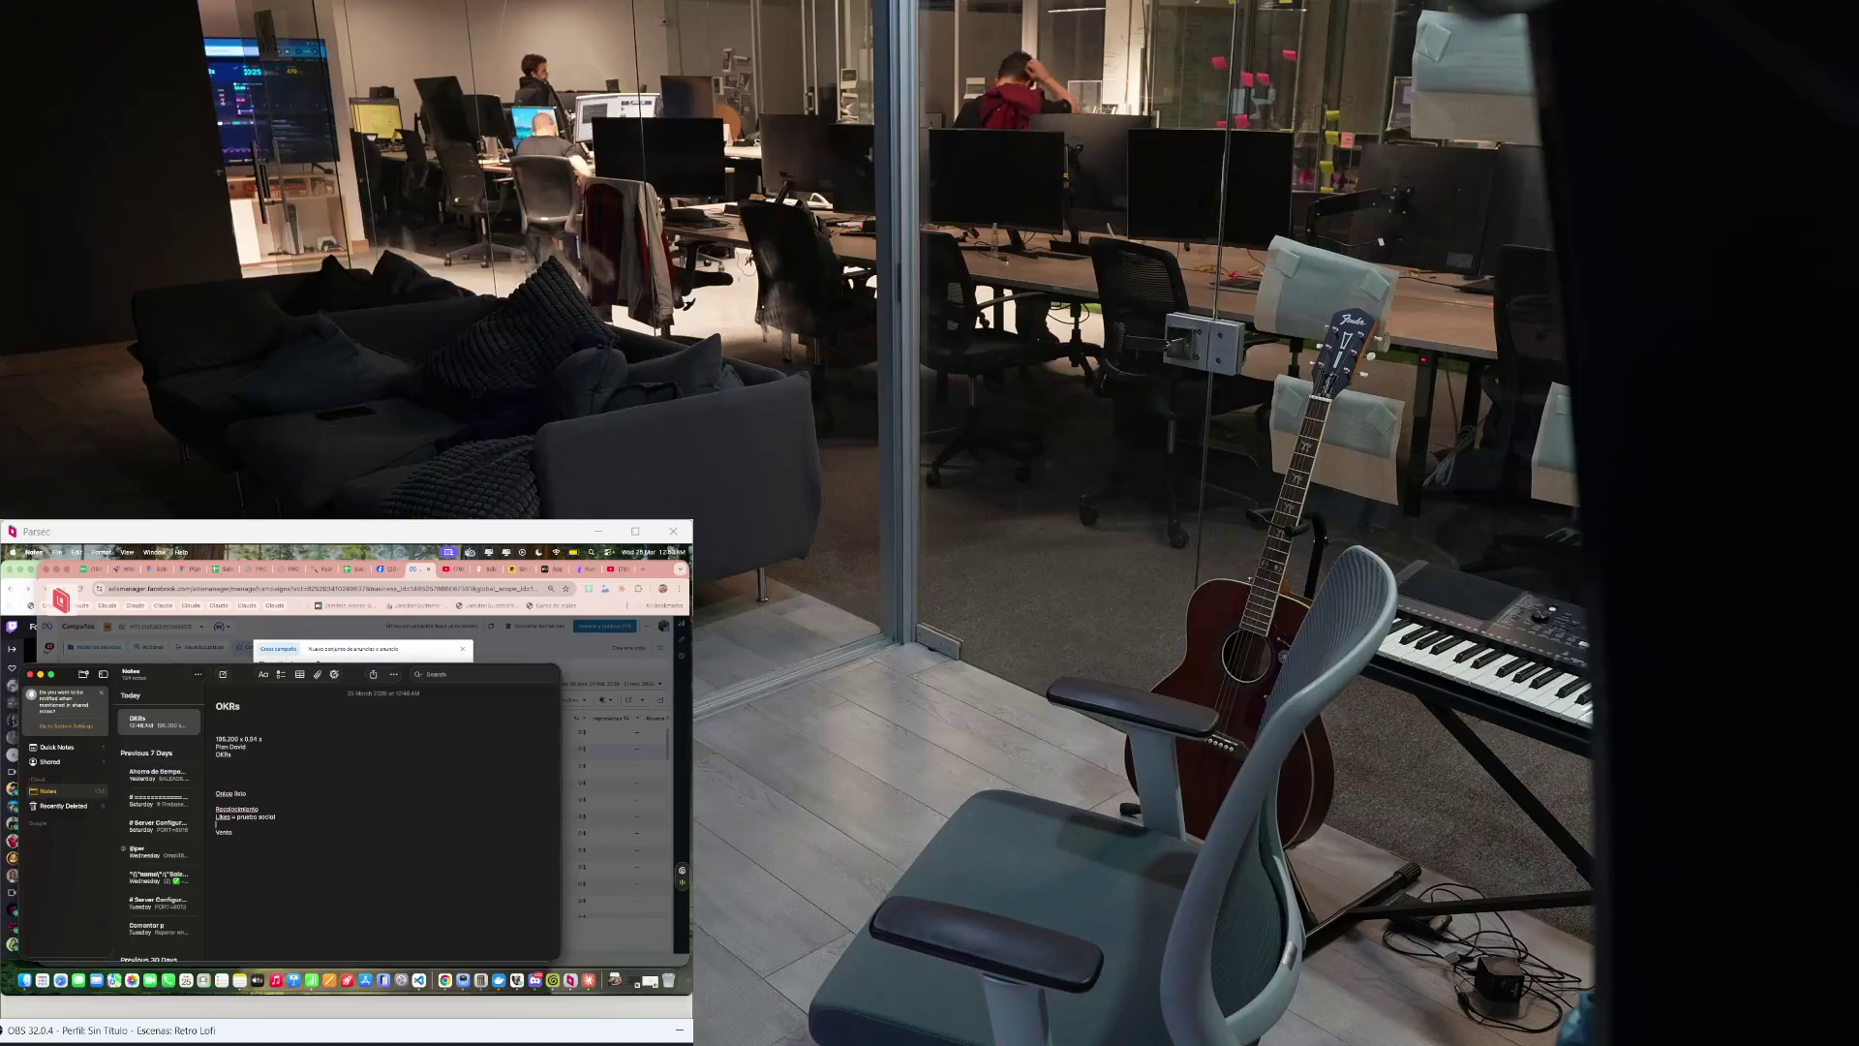
Step: Hide the OKRs note and switch the browser to the Notion Hitos milestones tab
key("super+Tab")
key("super+Tab")
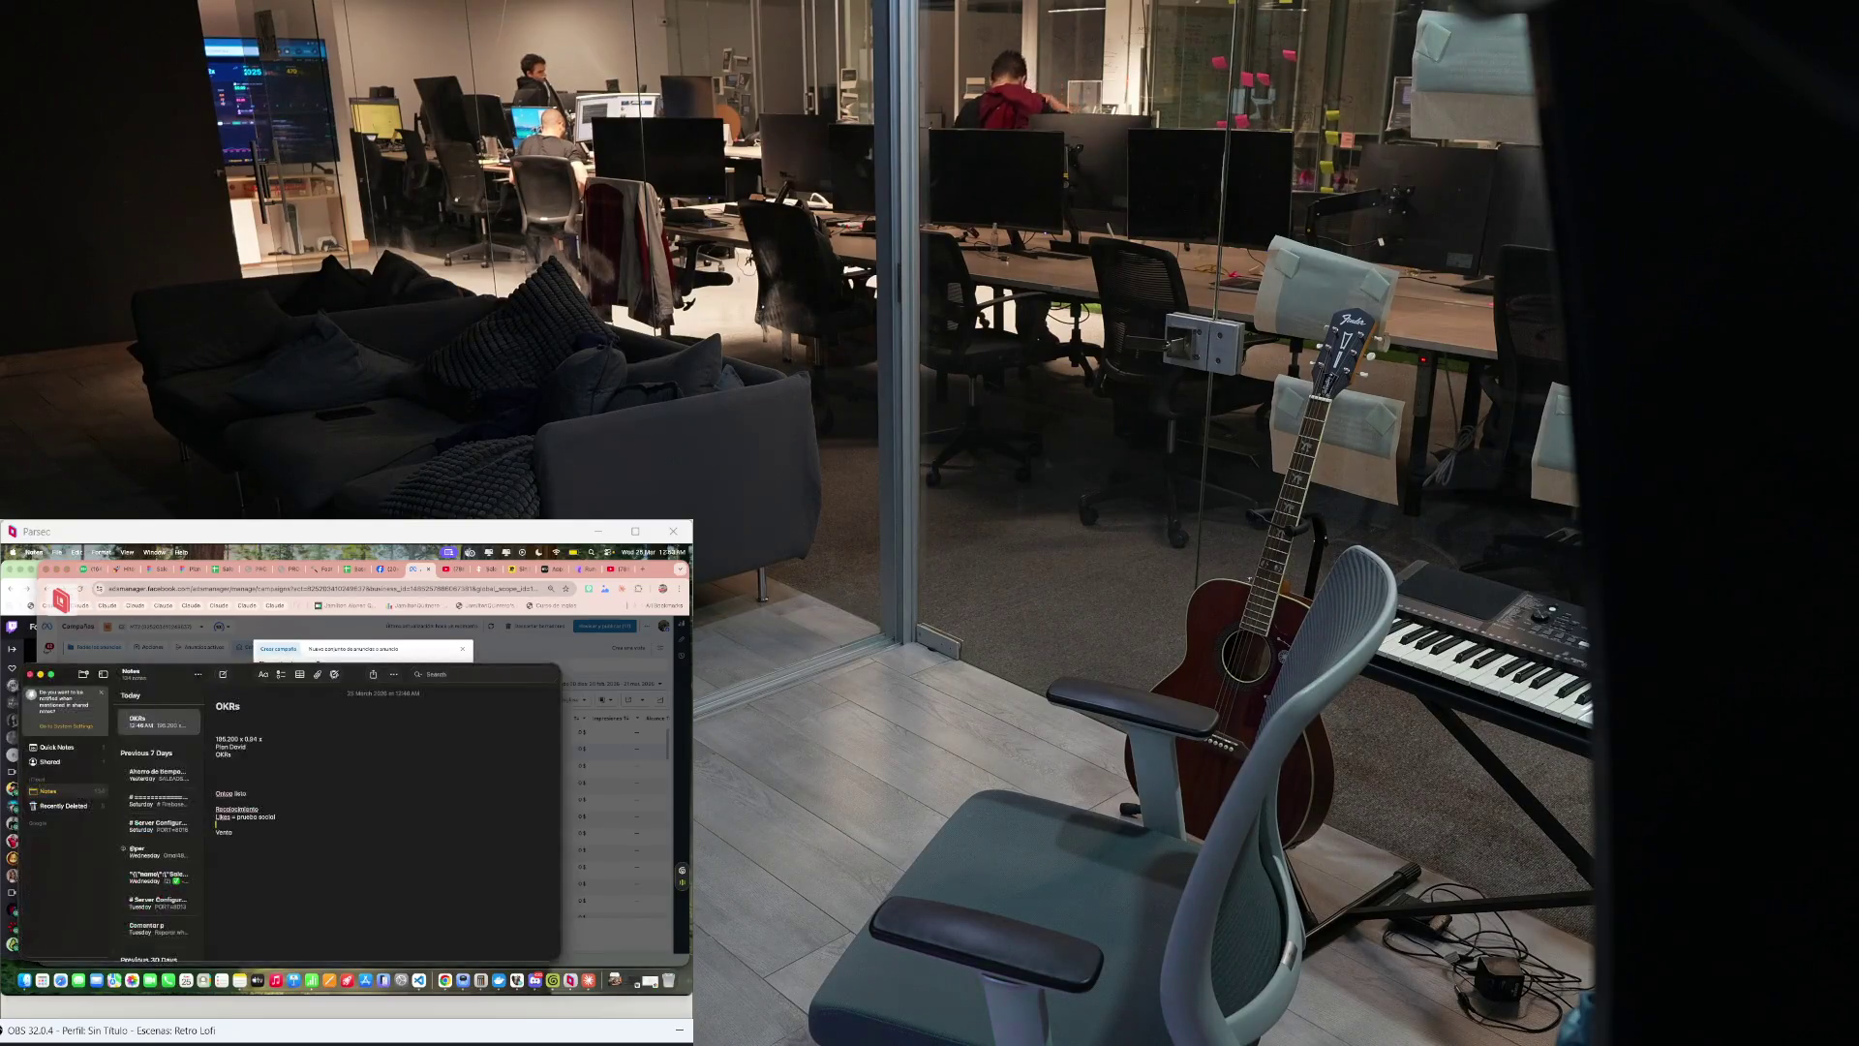
key("super+Tab")
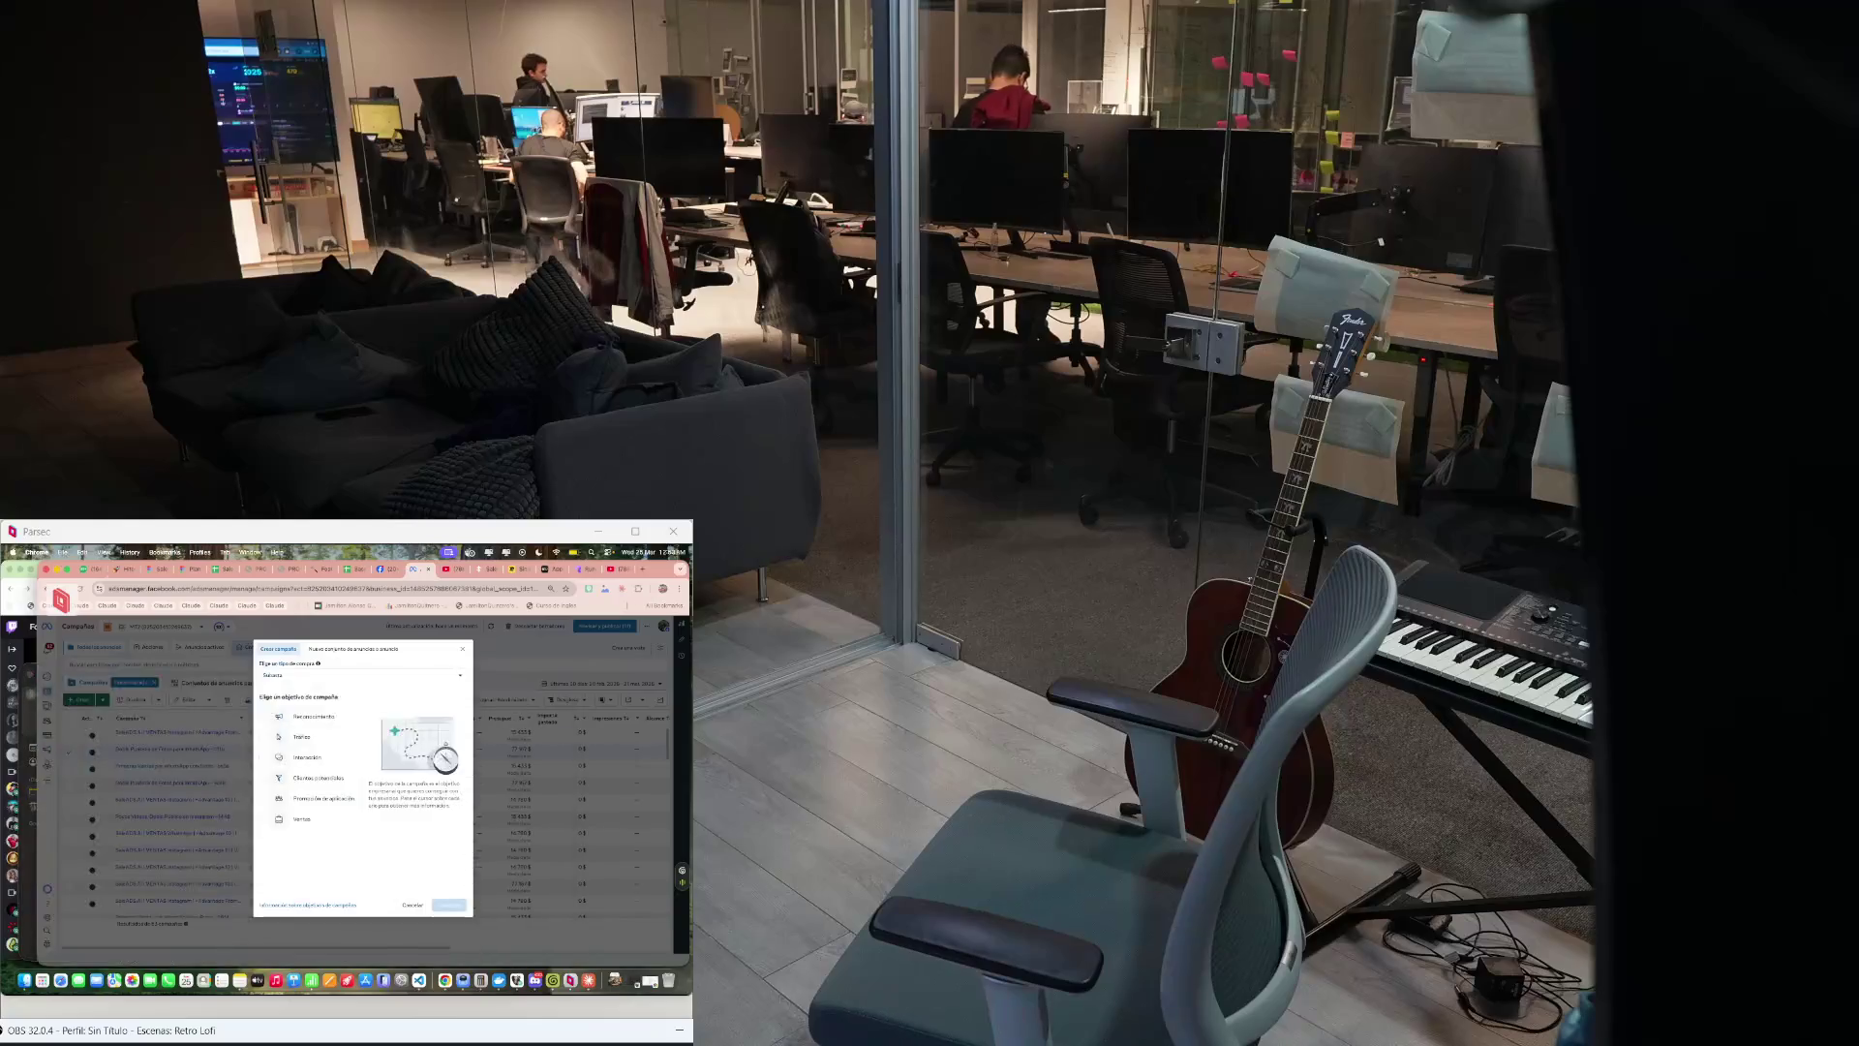
key("ctrl+Tab")
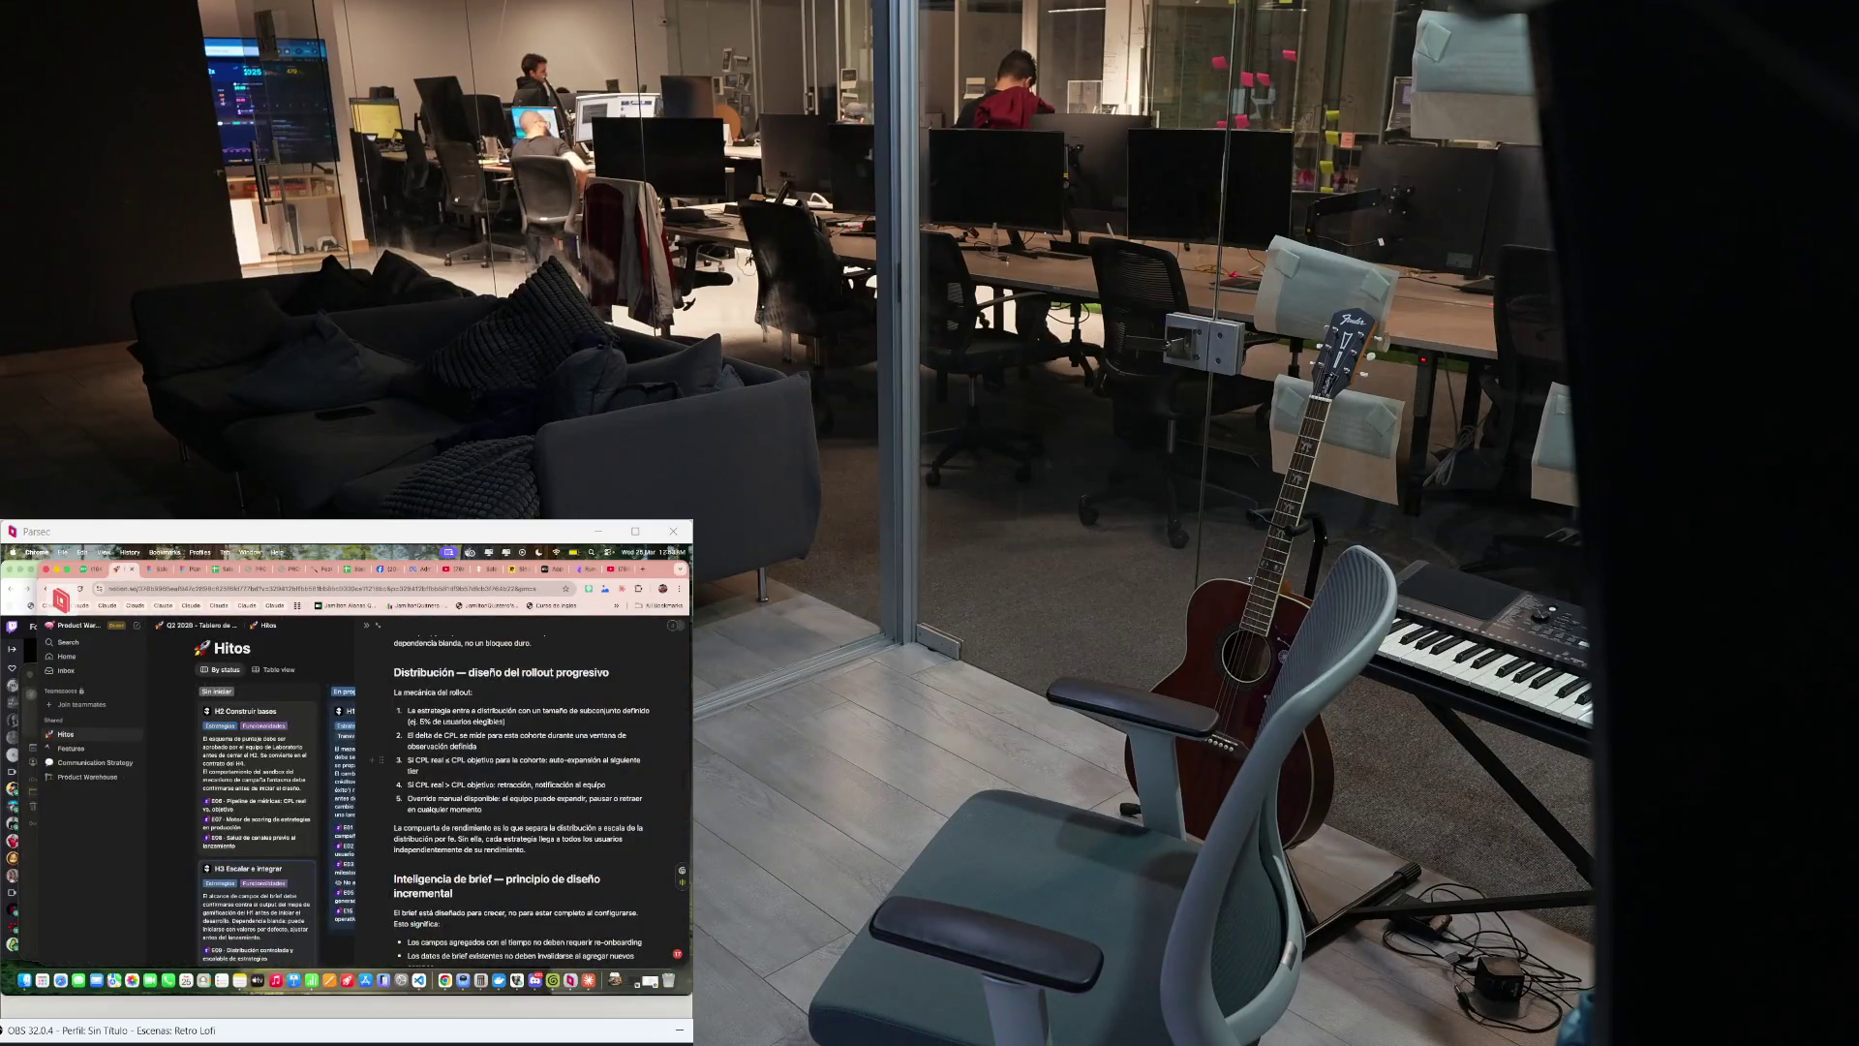
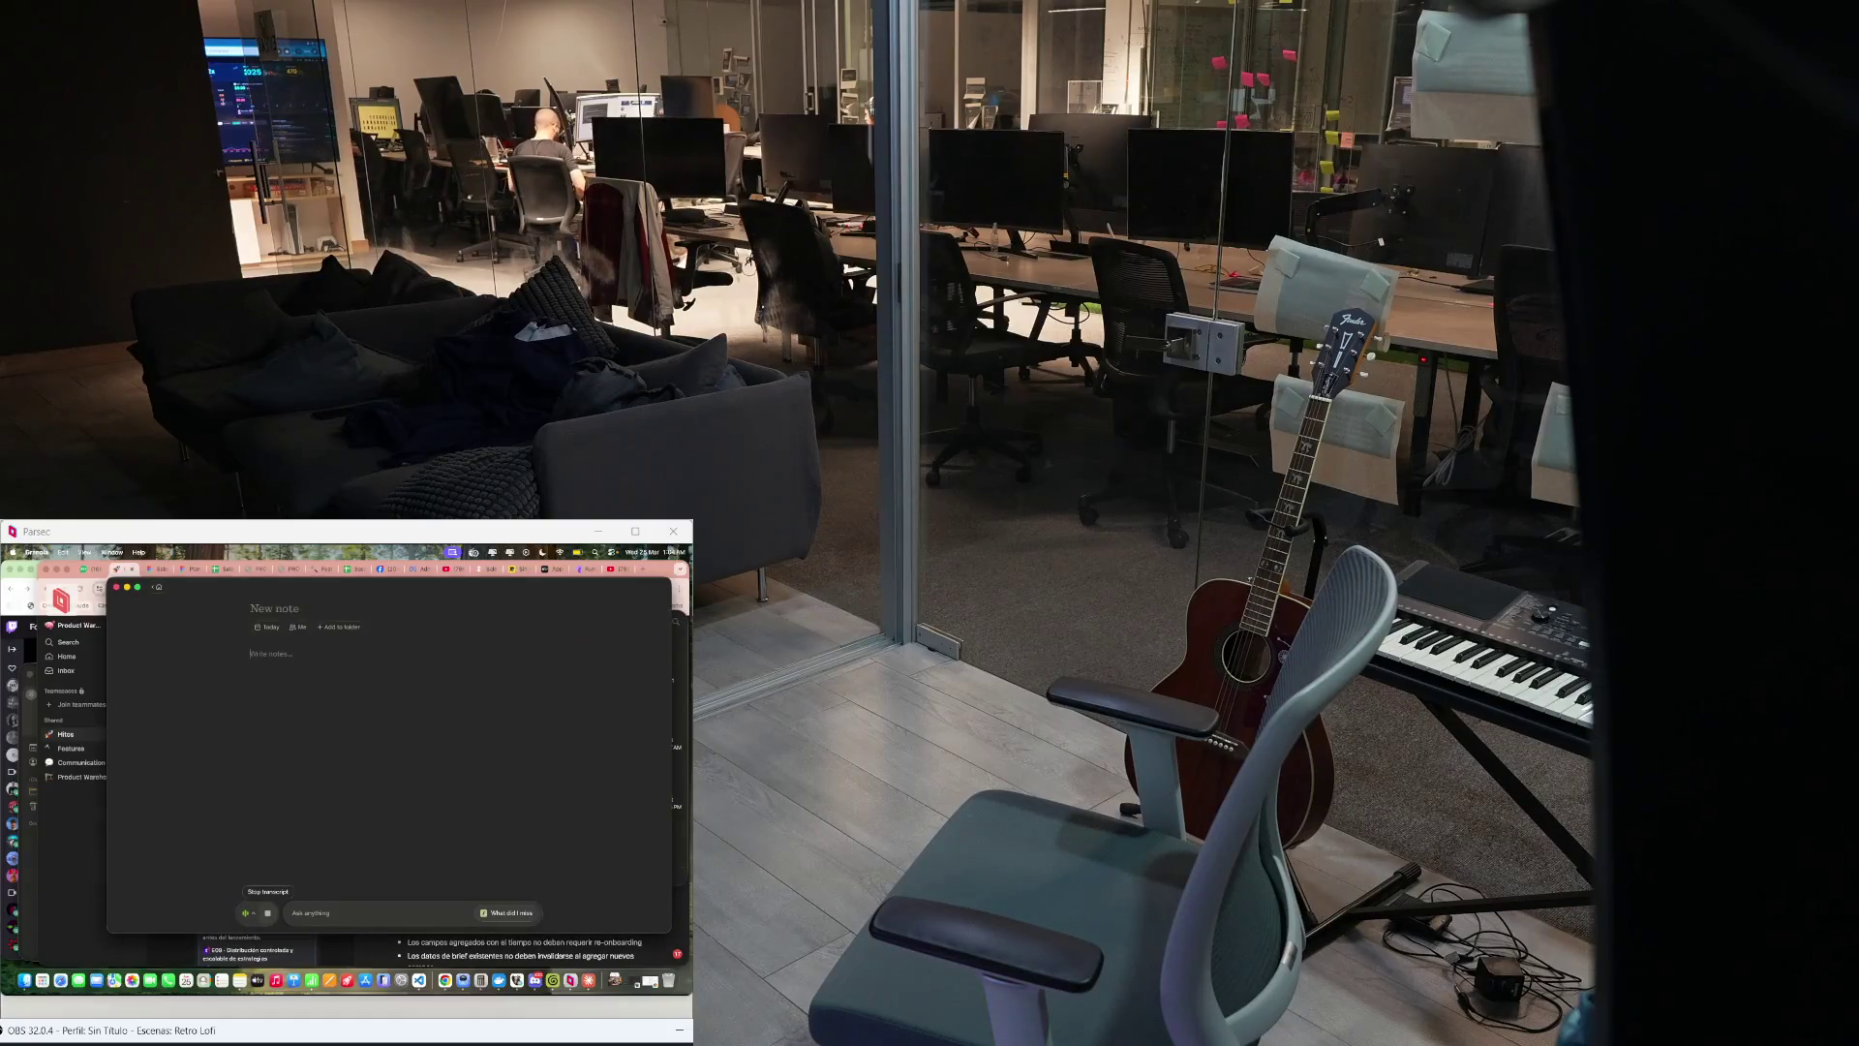
Step: Return to the Notion Hitos board, then start a blank new note
key("super+Tab")
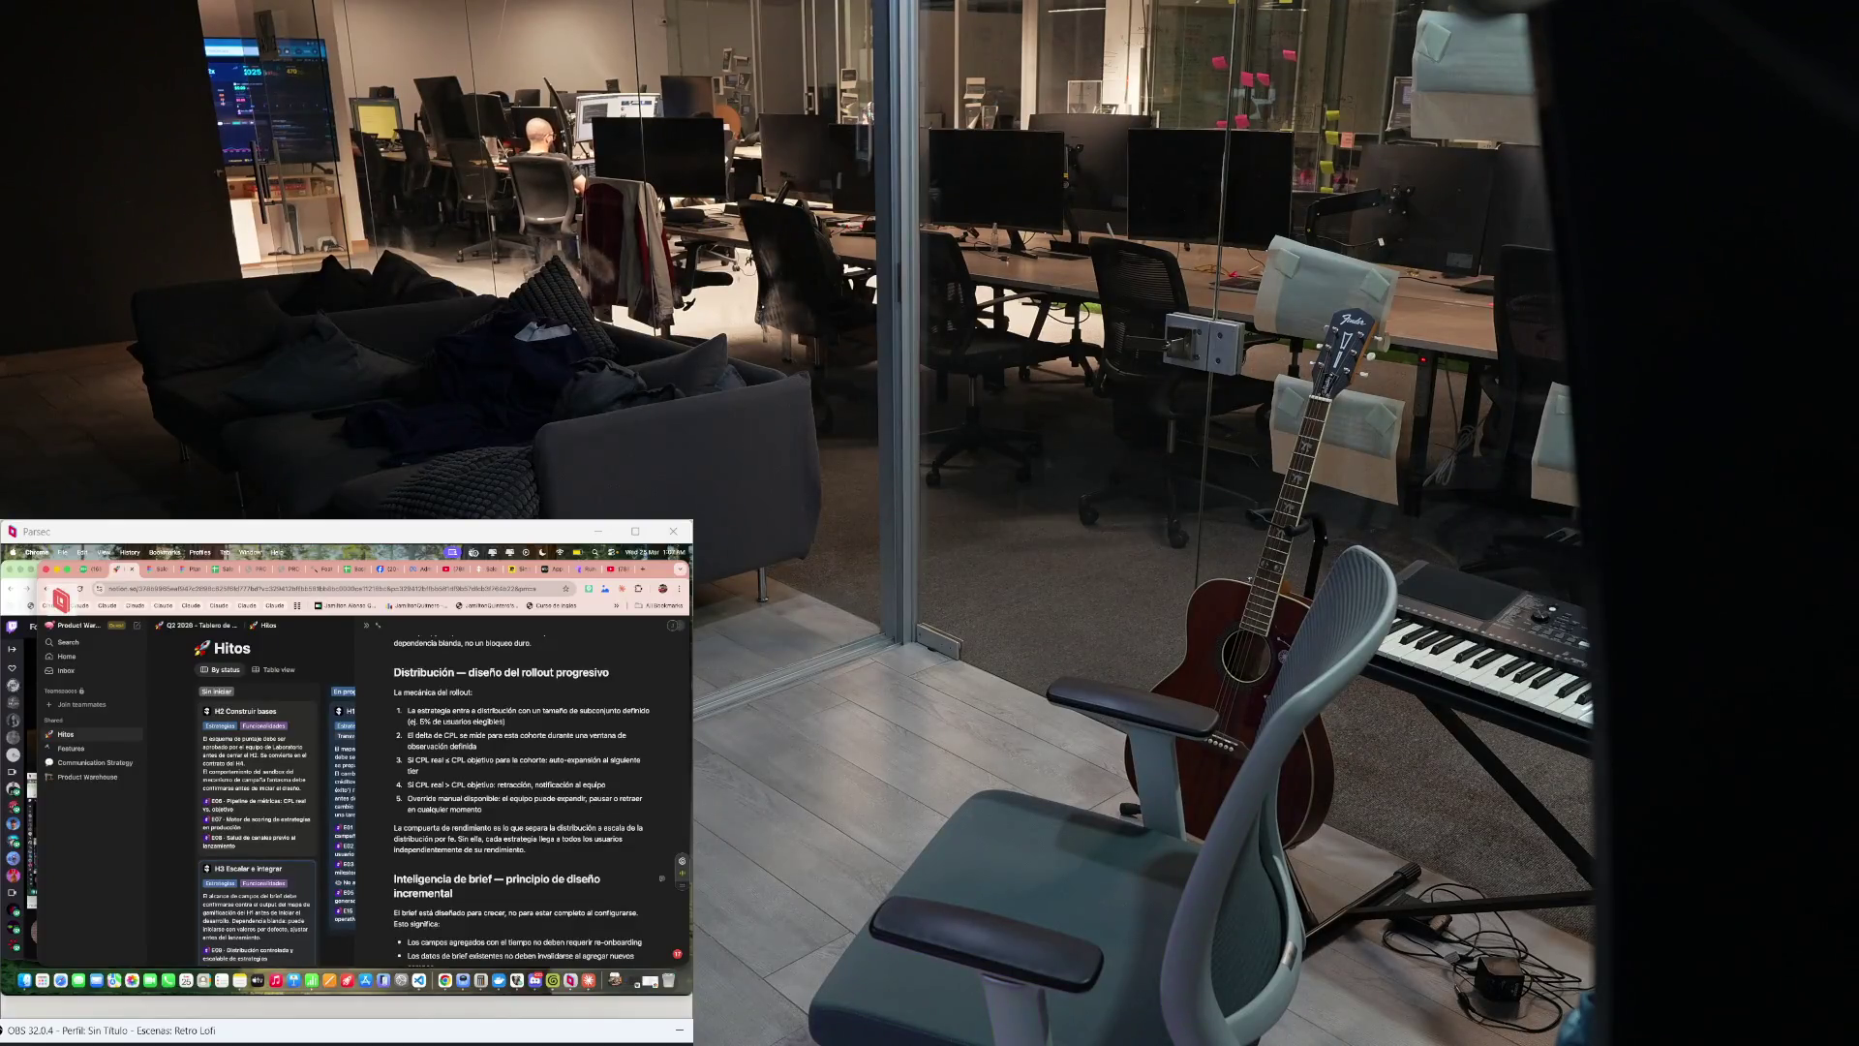
key("super+n")
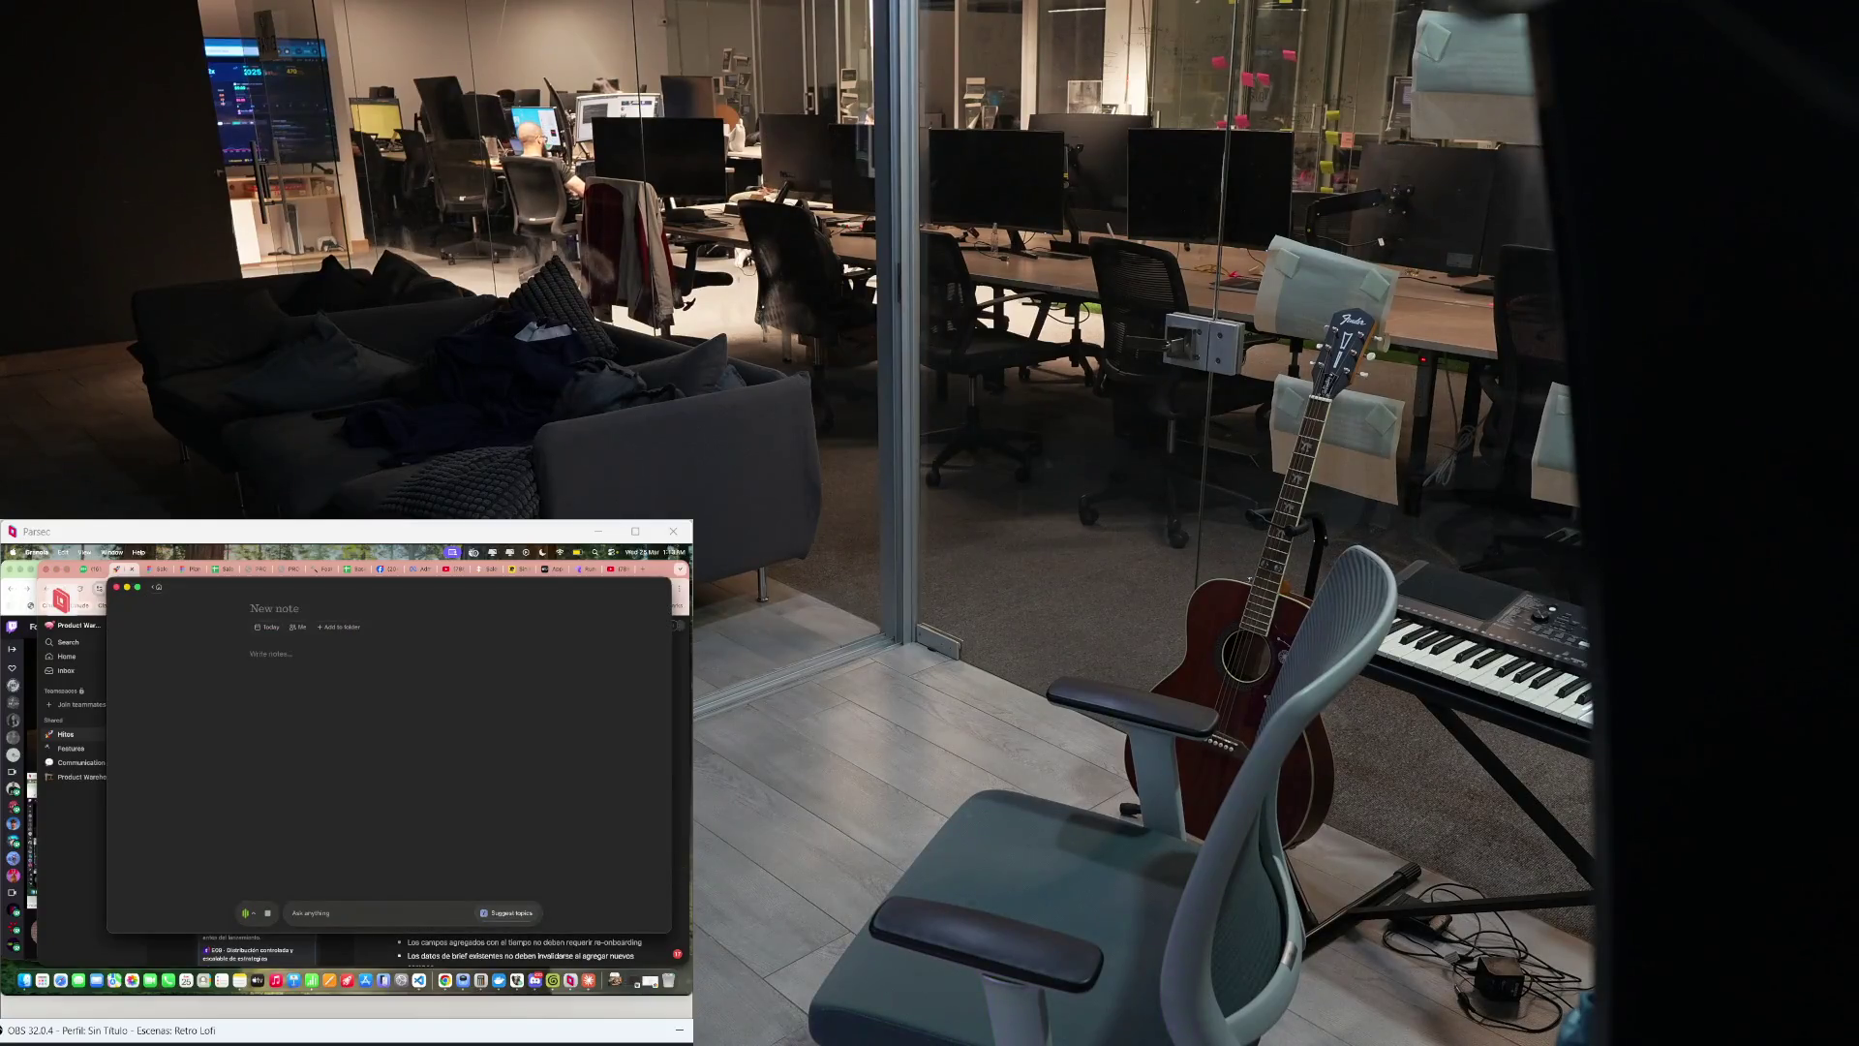
Step: Close the empty note window and switch through open apps to bring Notes forward
key("Escape")
key("super+Tab")
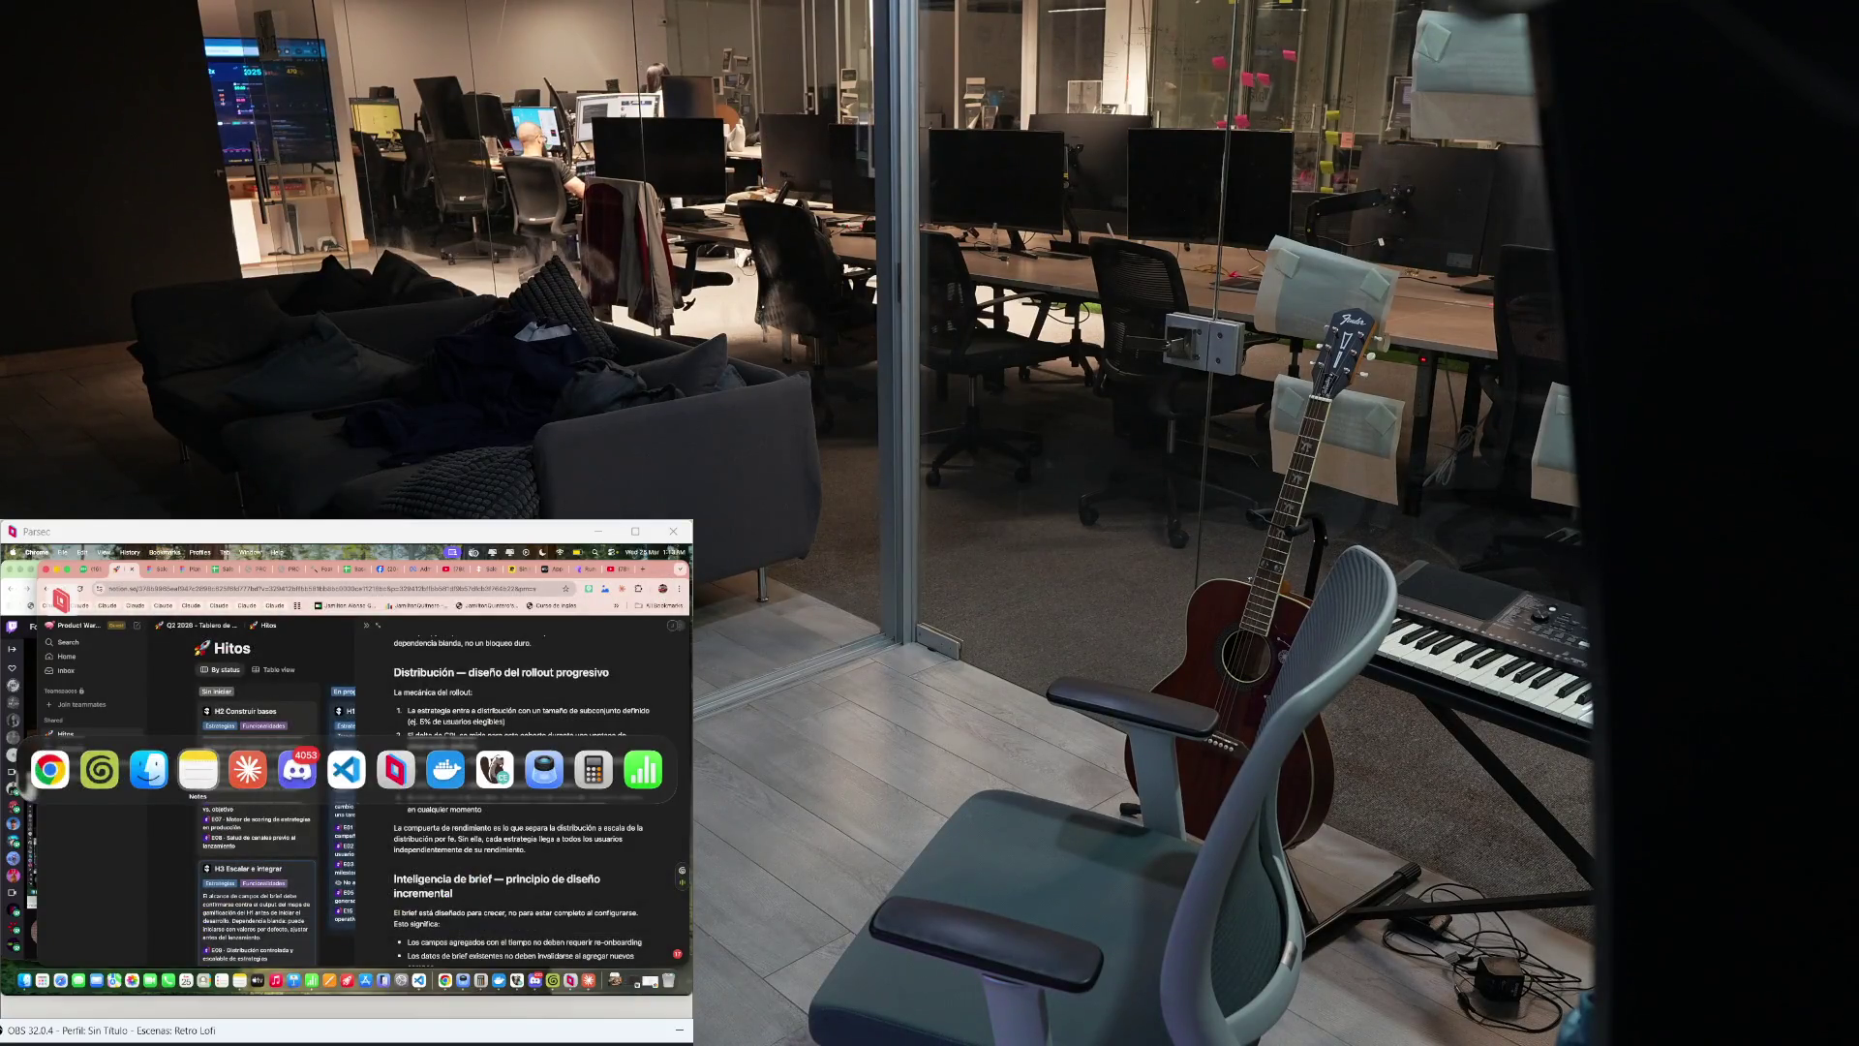
key("super+Tab")
key("Tab")
key("Tab")
key("Tab")
key("Tab")
key("Tab")
key("Return")
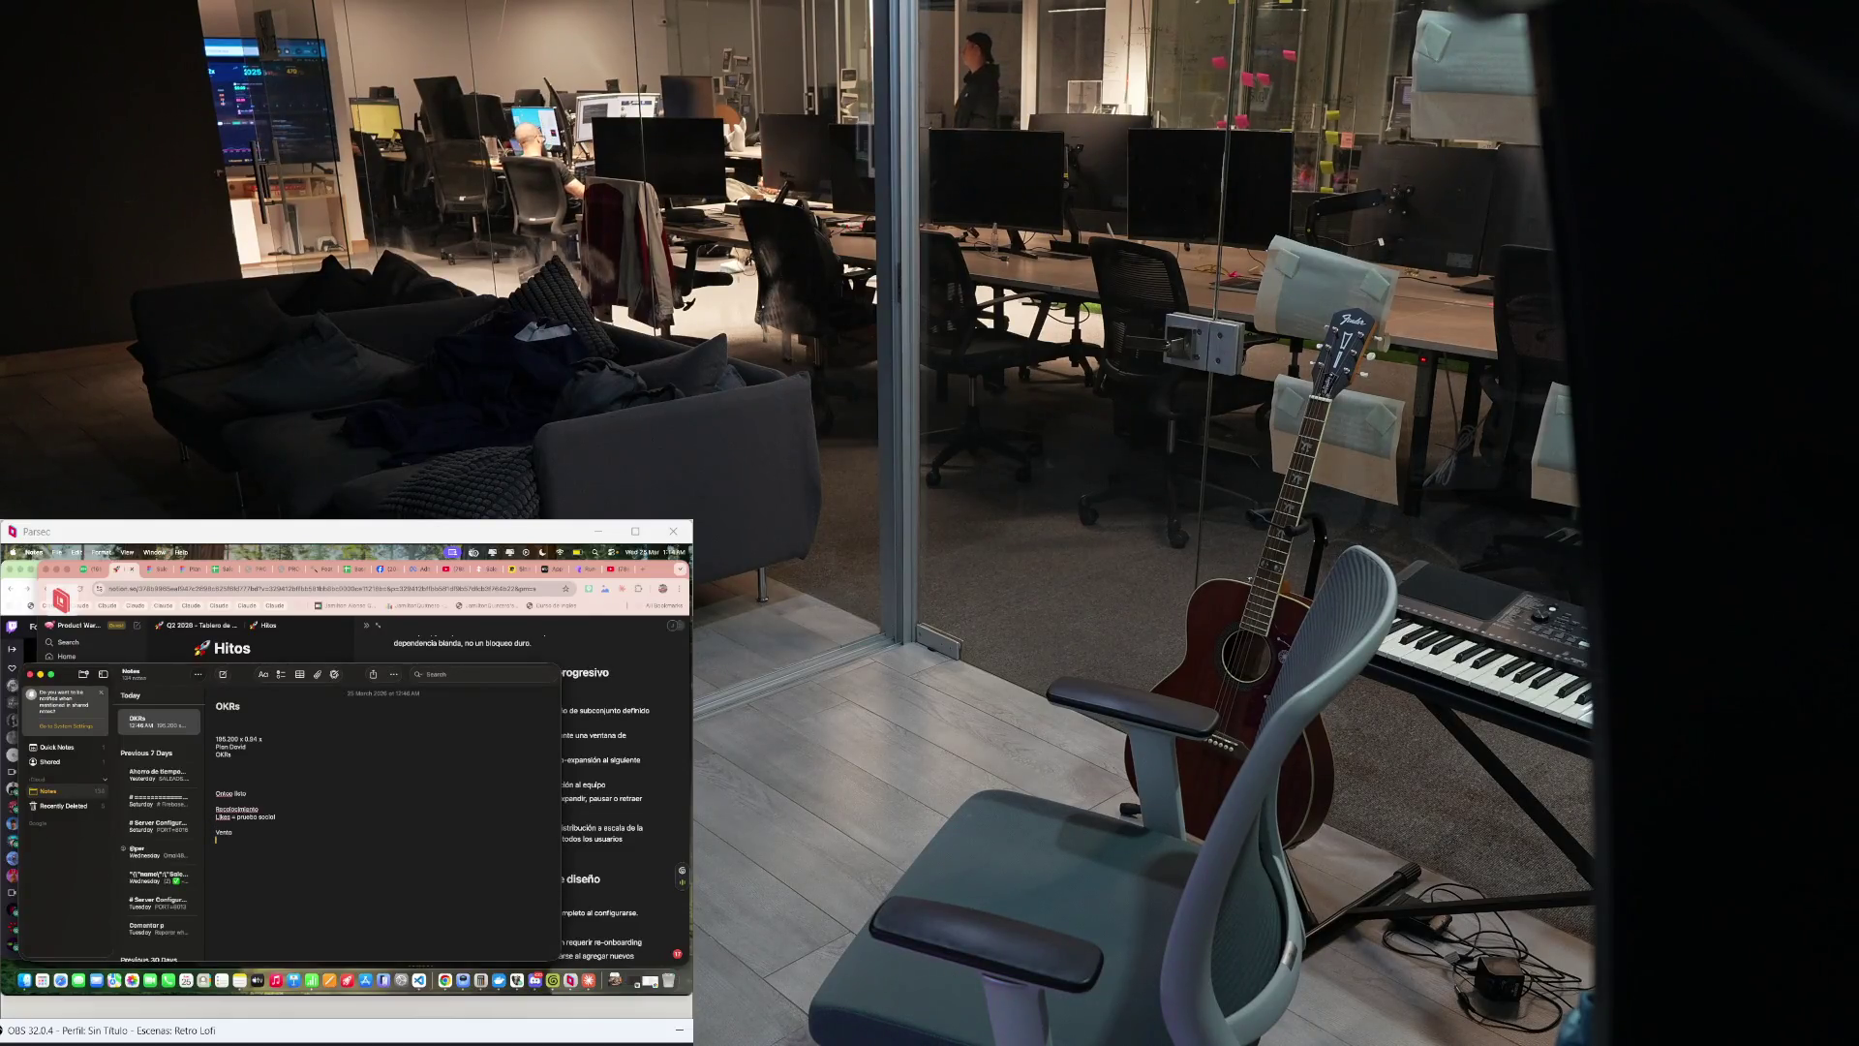
type("Mock el n")
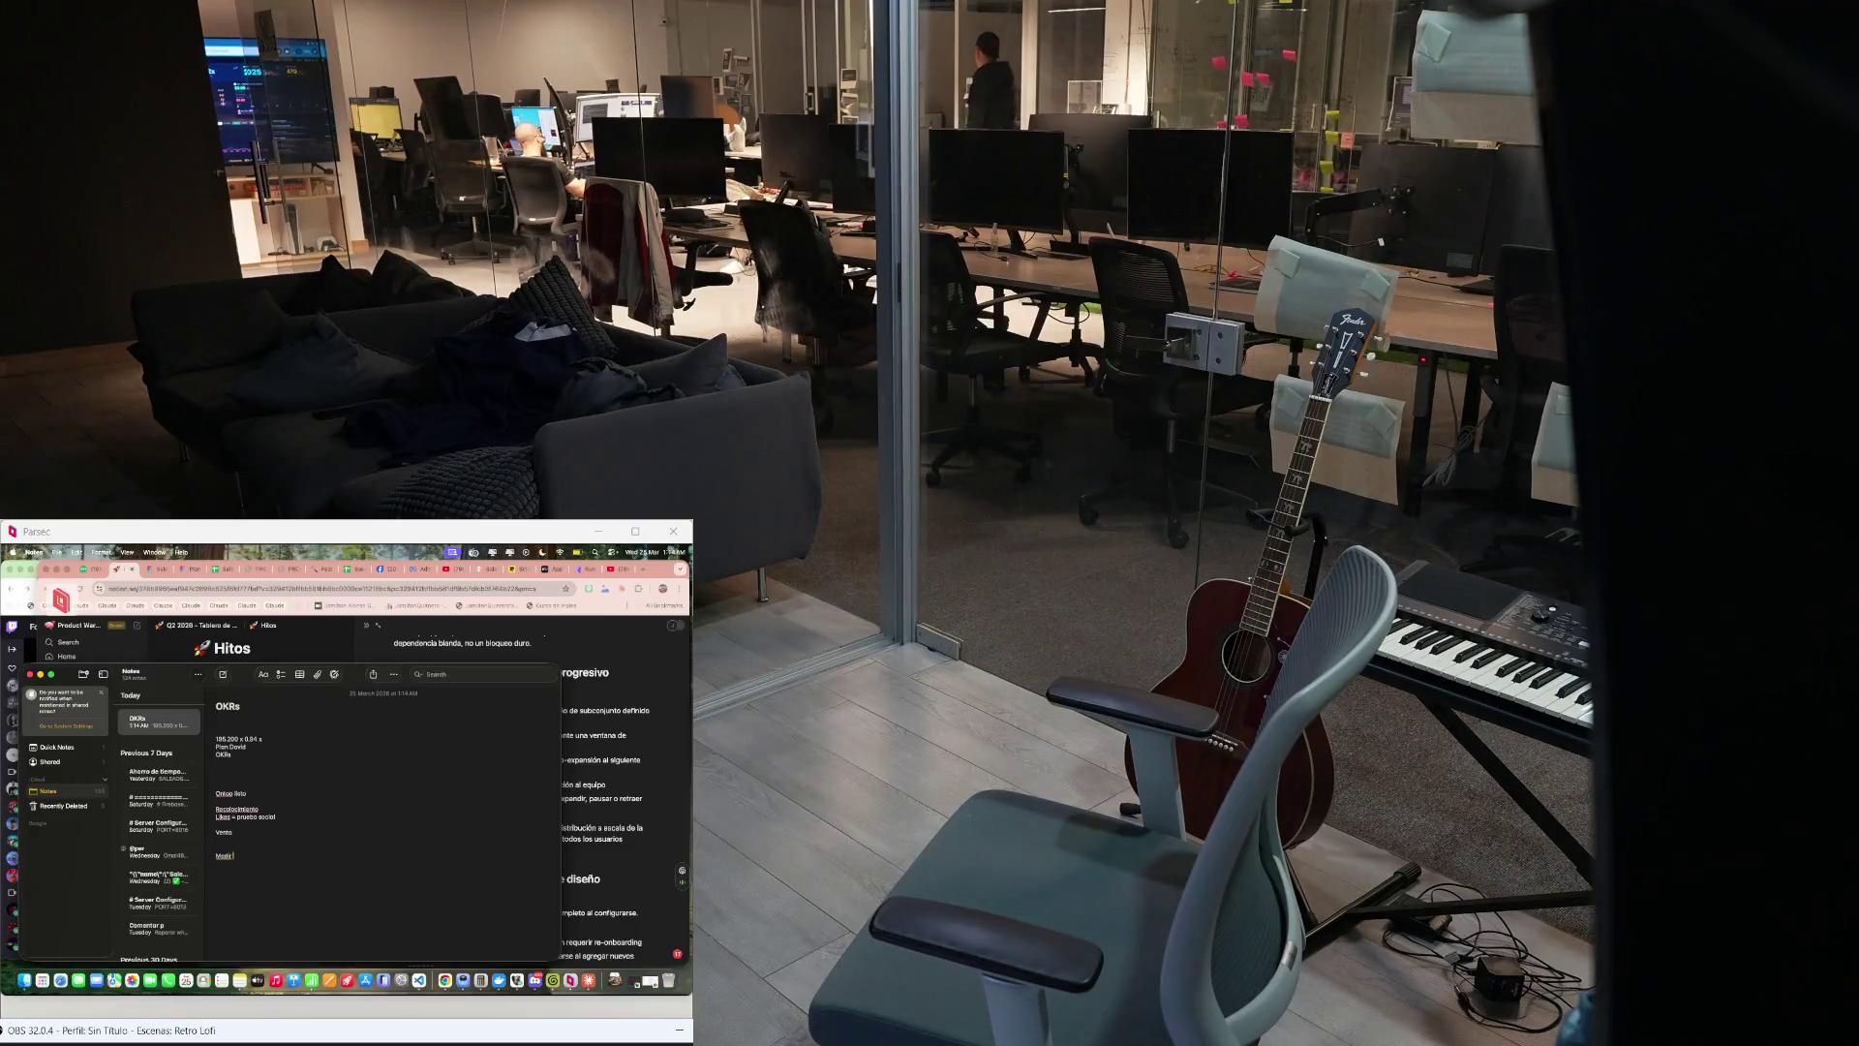
type("resultado")
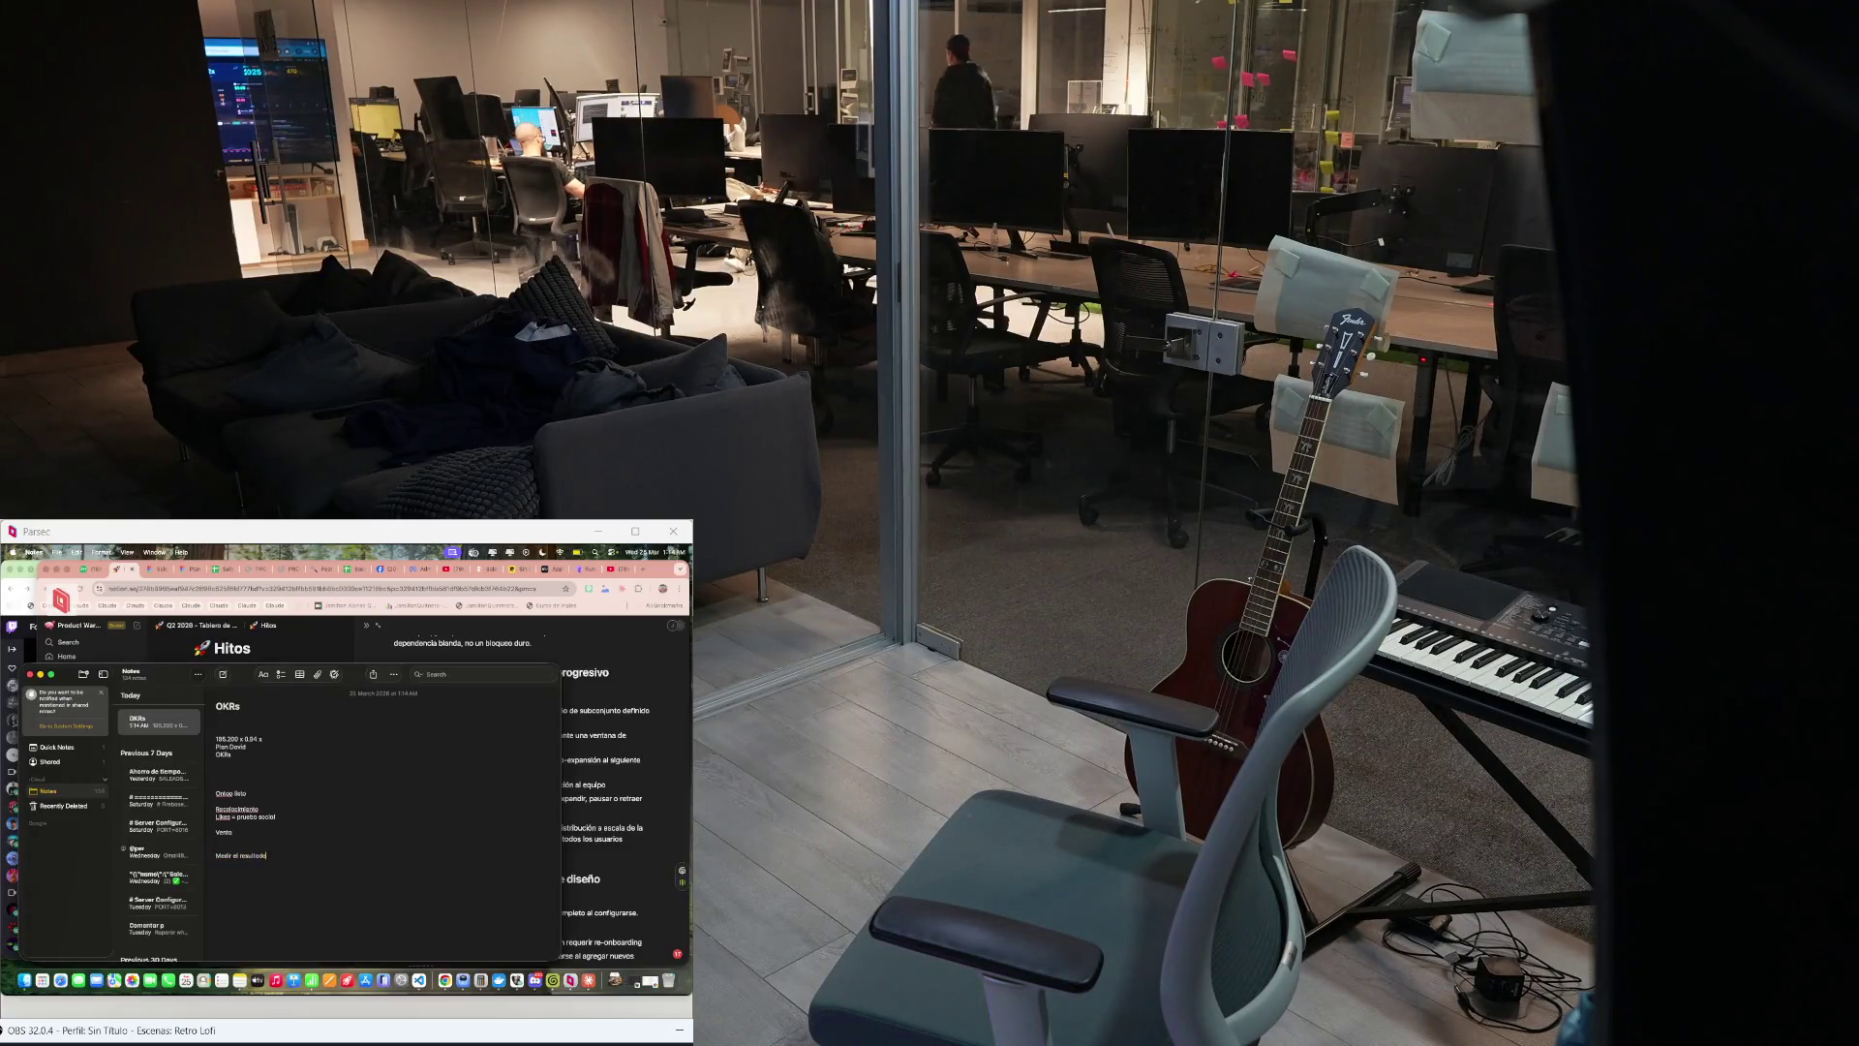
Step: End the OKRs note with a new line and switch back to the Notion Hitos board
key("Return")
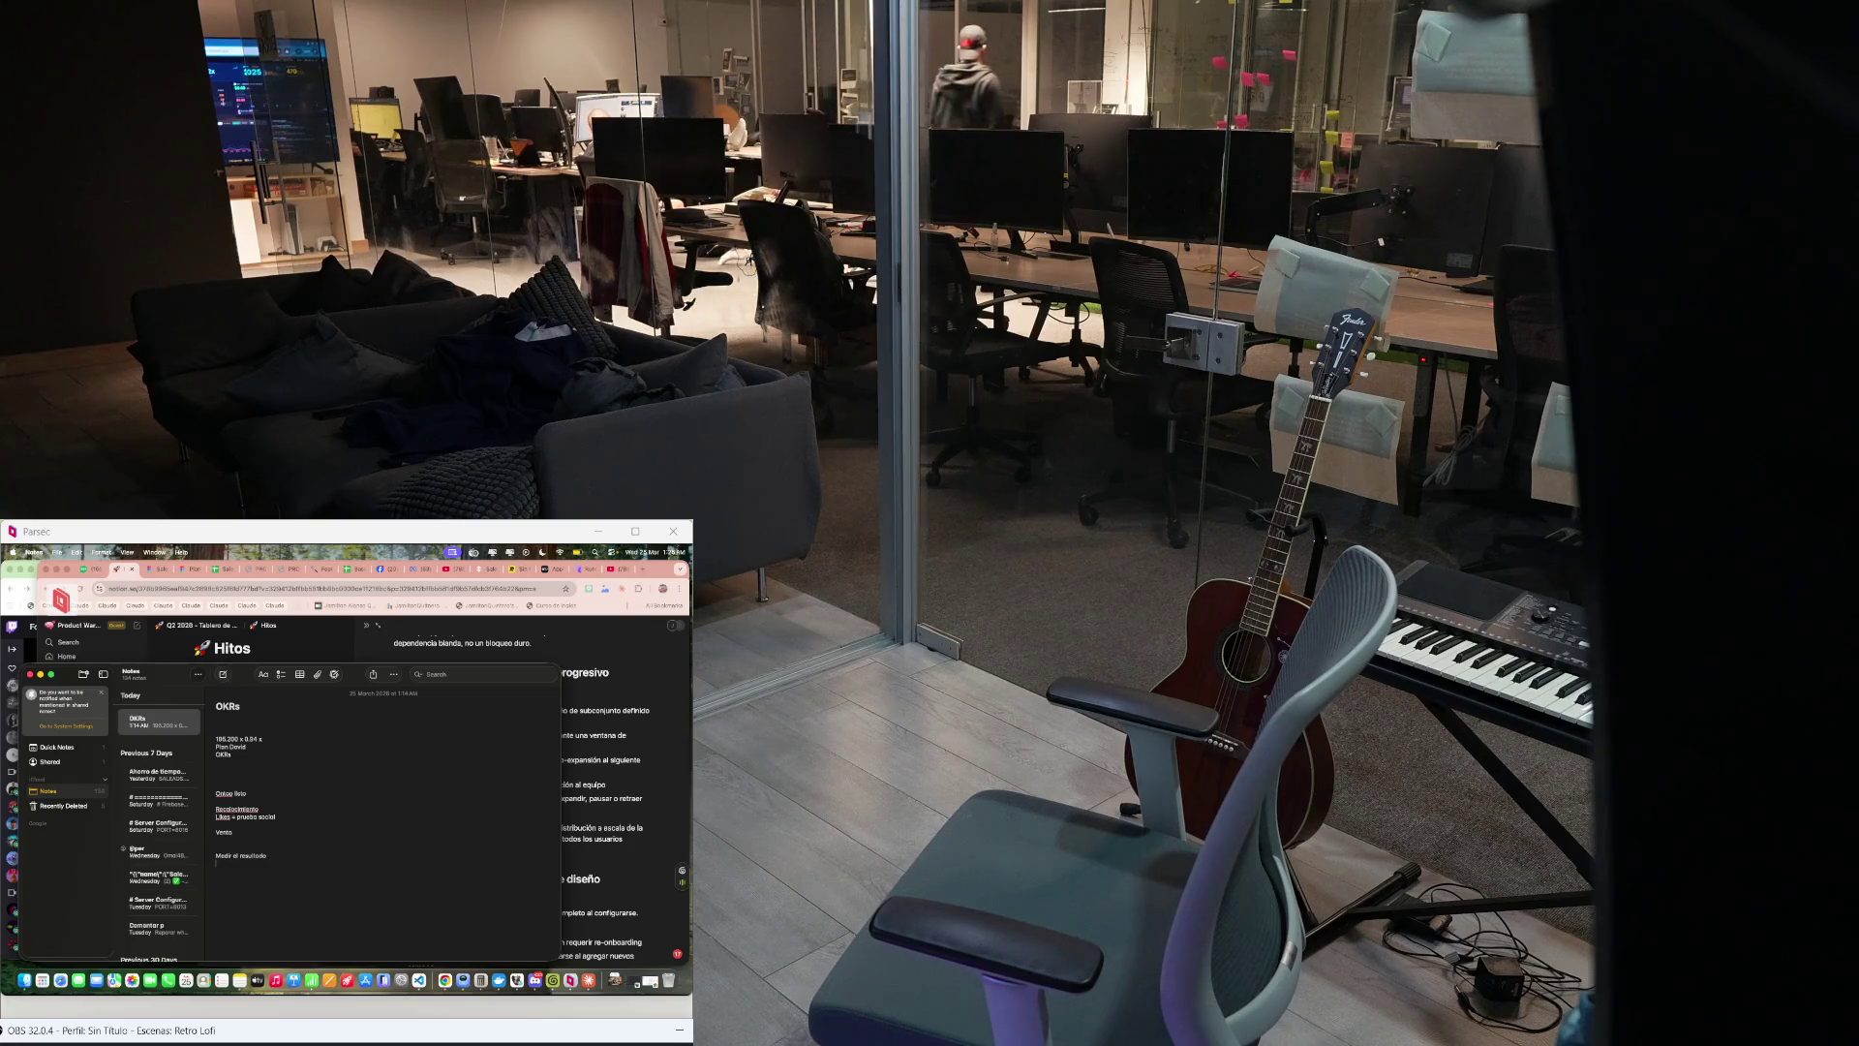
key("super+Tab")
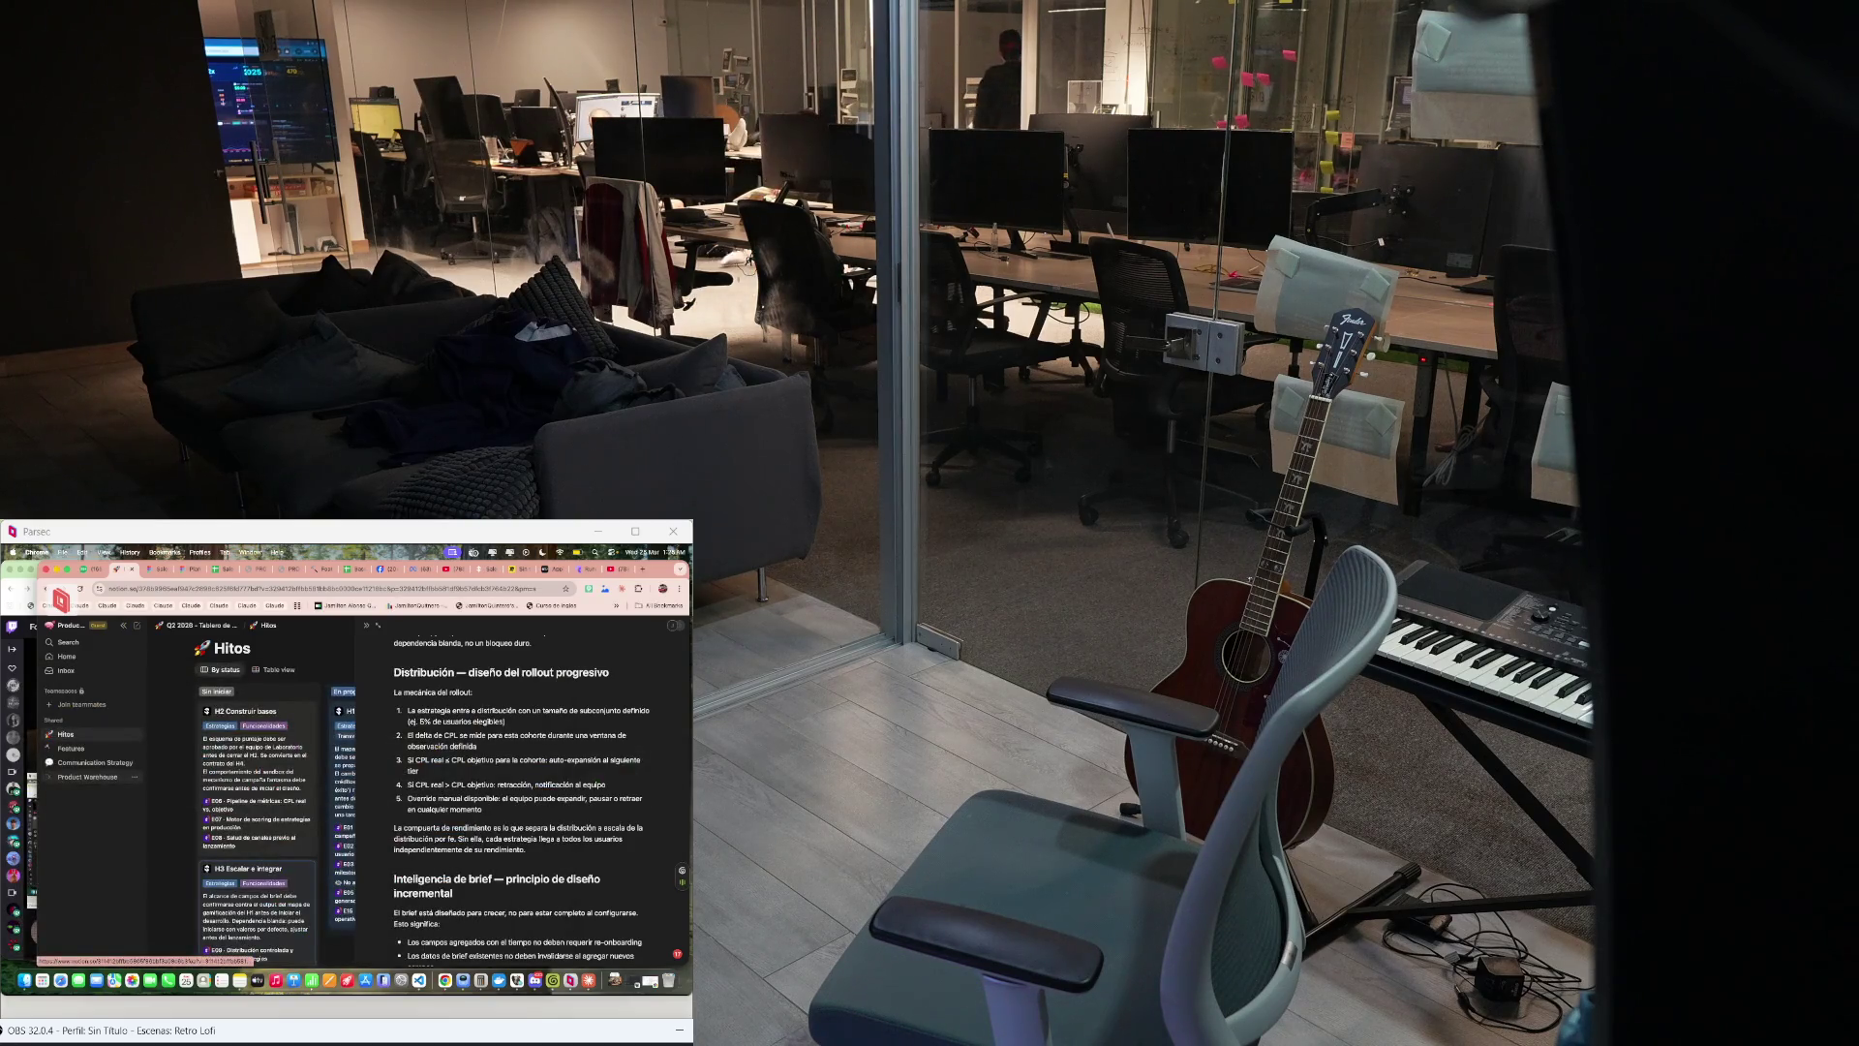
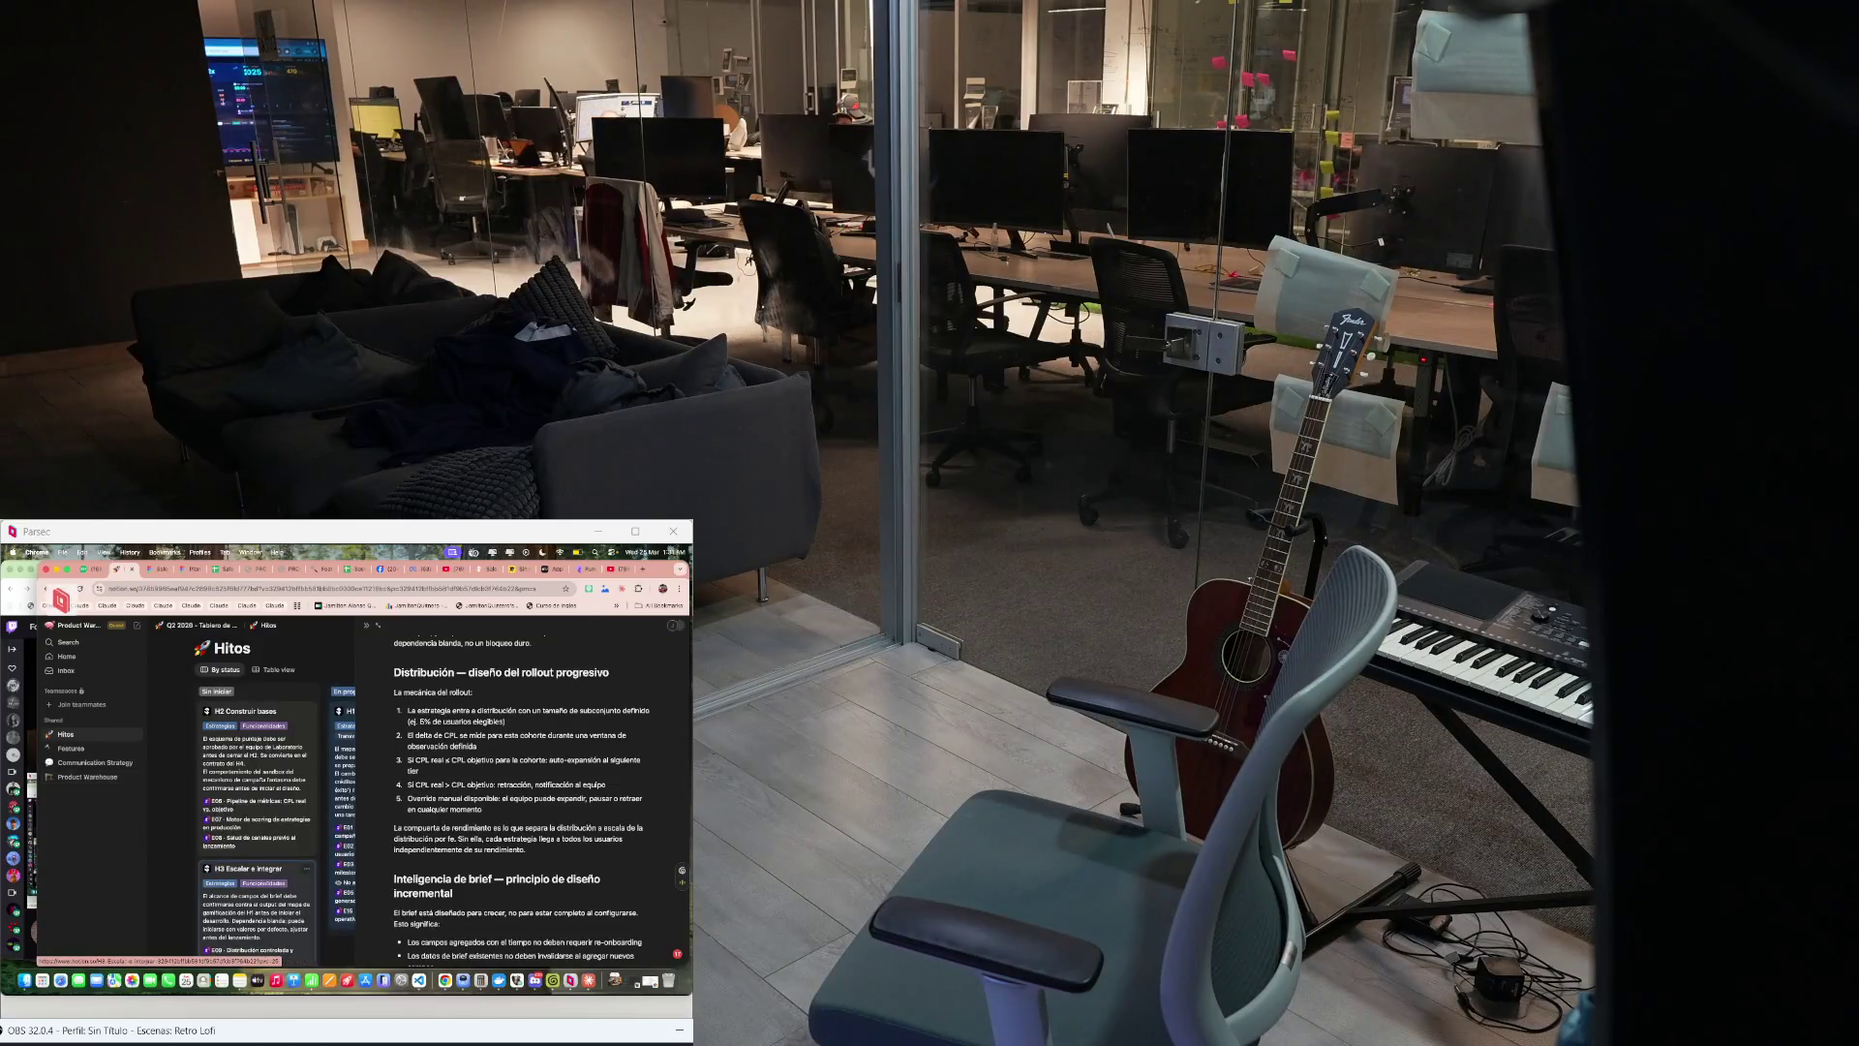
Step: Bring DBeaver to the front and reconnect to the Main database
left_click(552, 980)
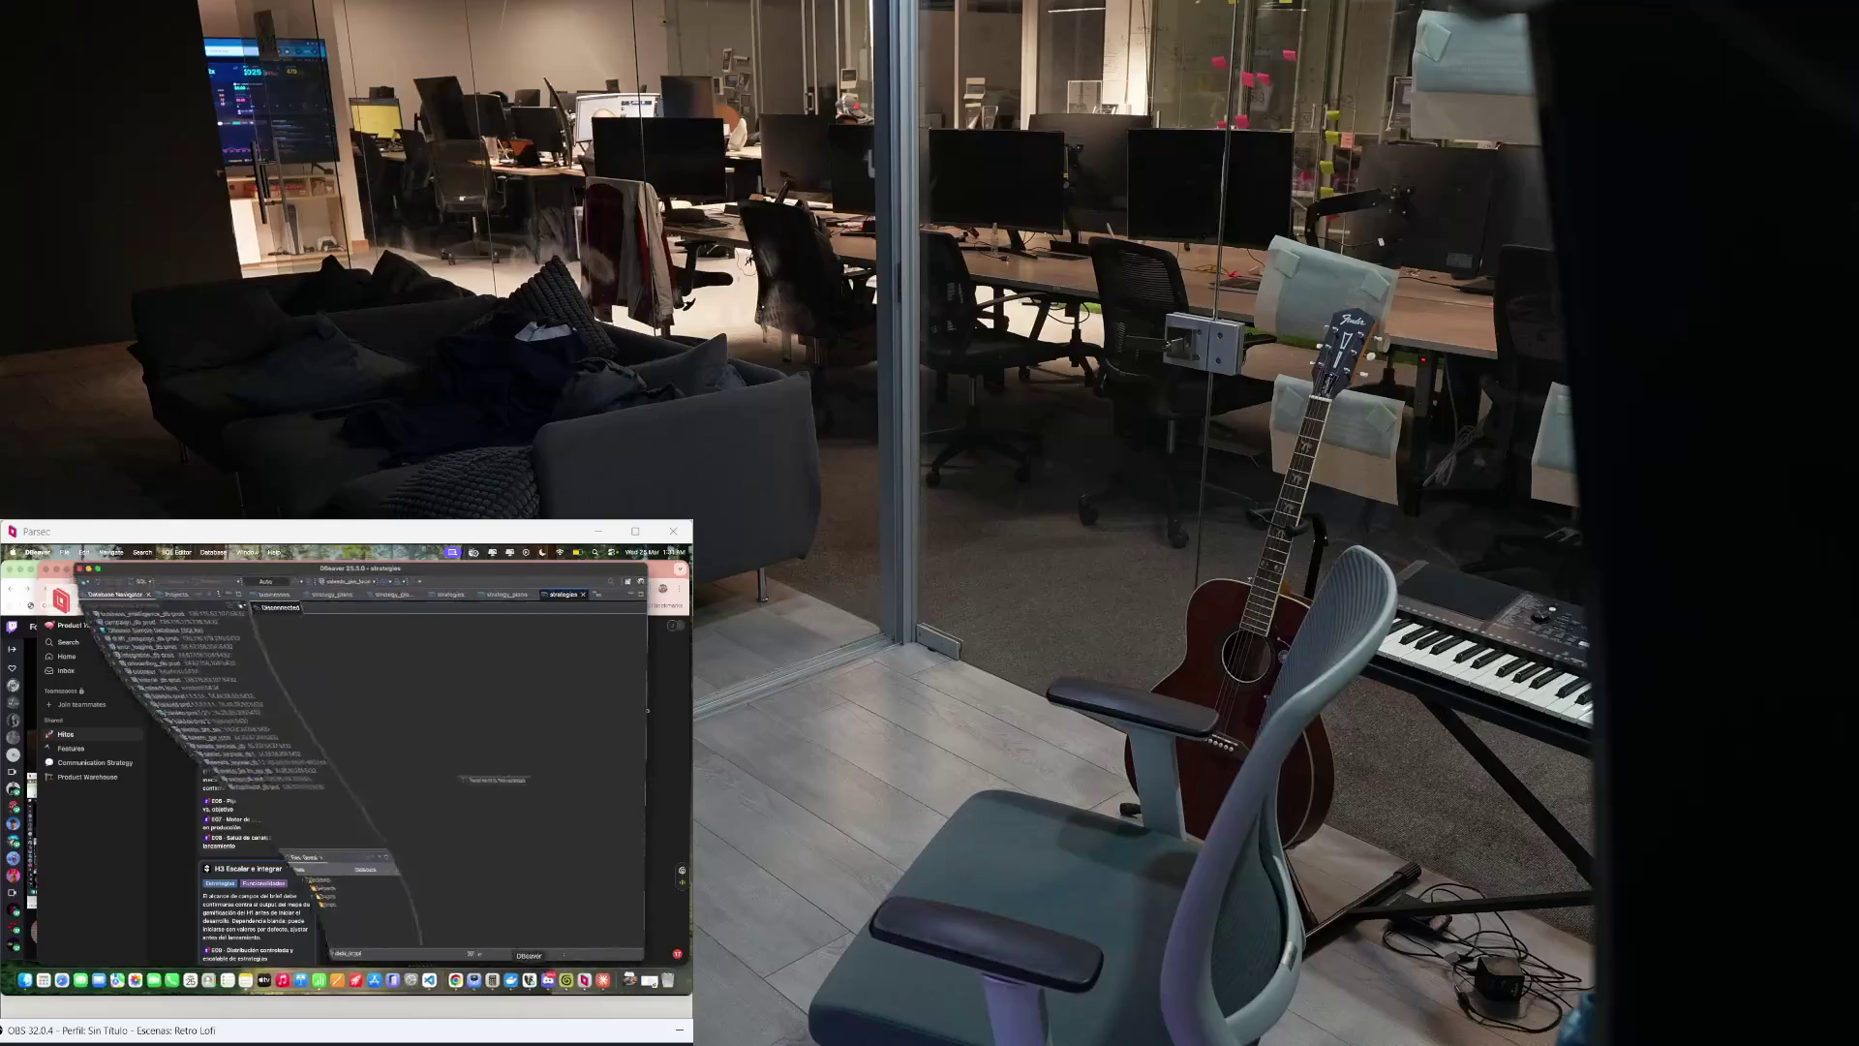
left_click(446, 781)
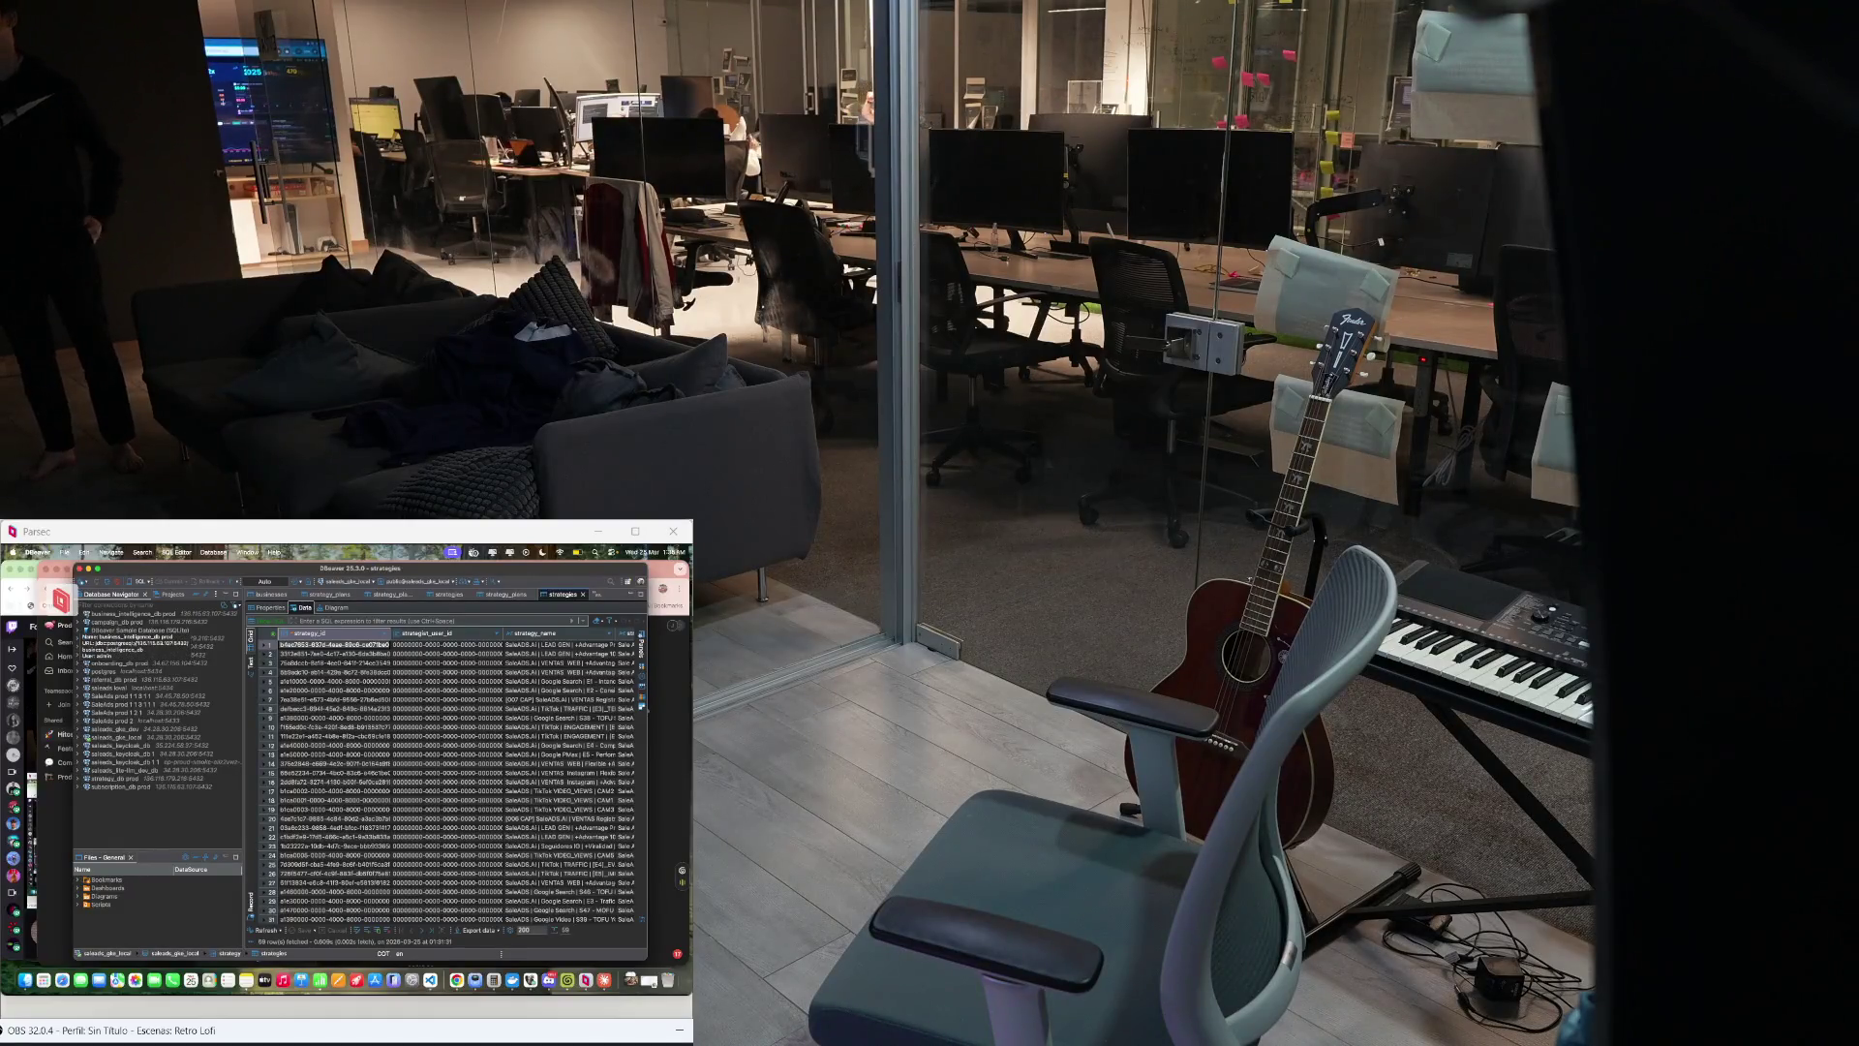
Step: Select the DBeaver Sample Database, then the onboarding_db.prod connection
left_click(137, 632)
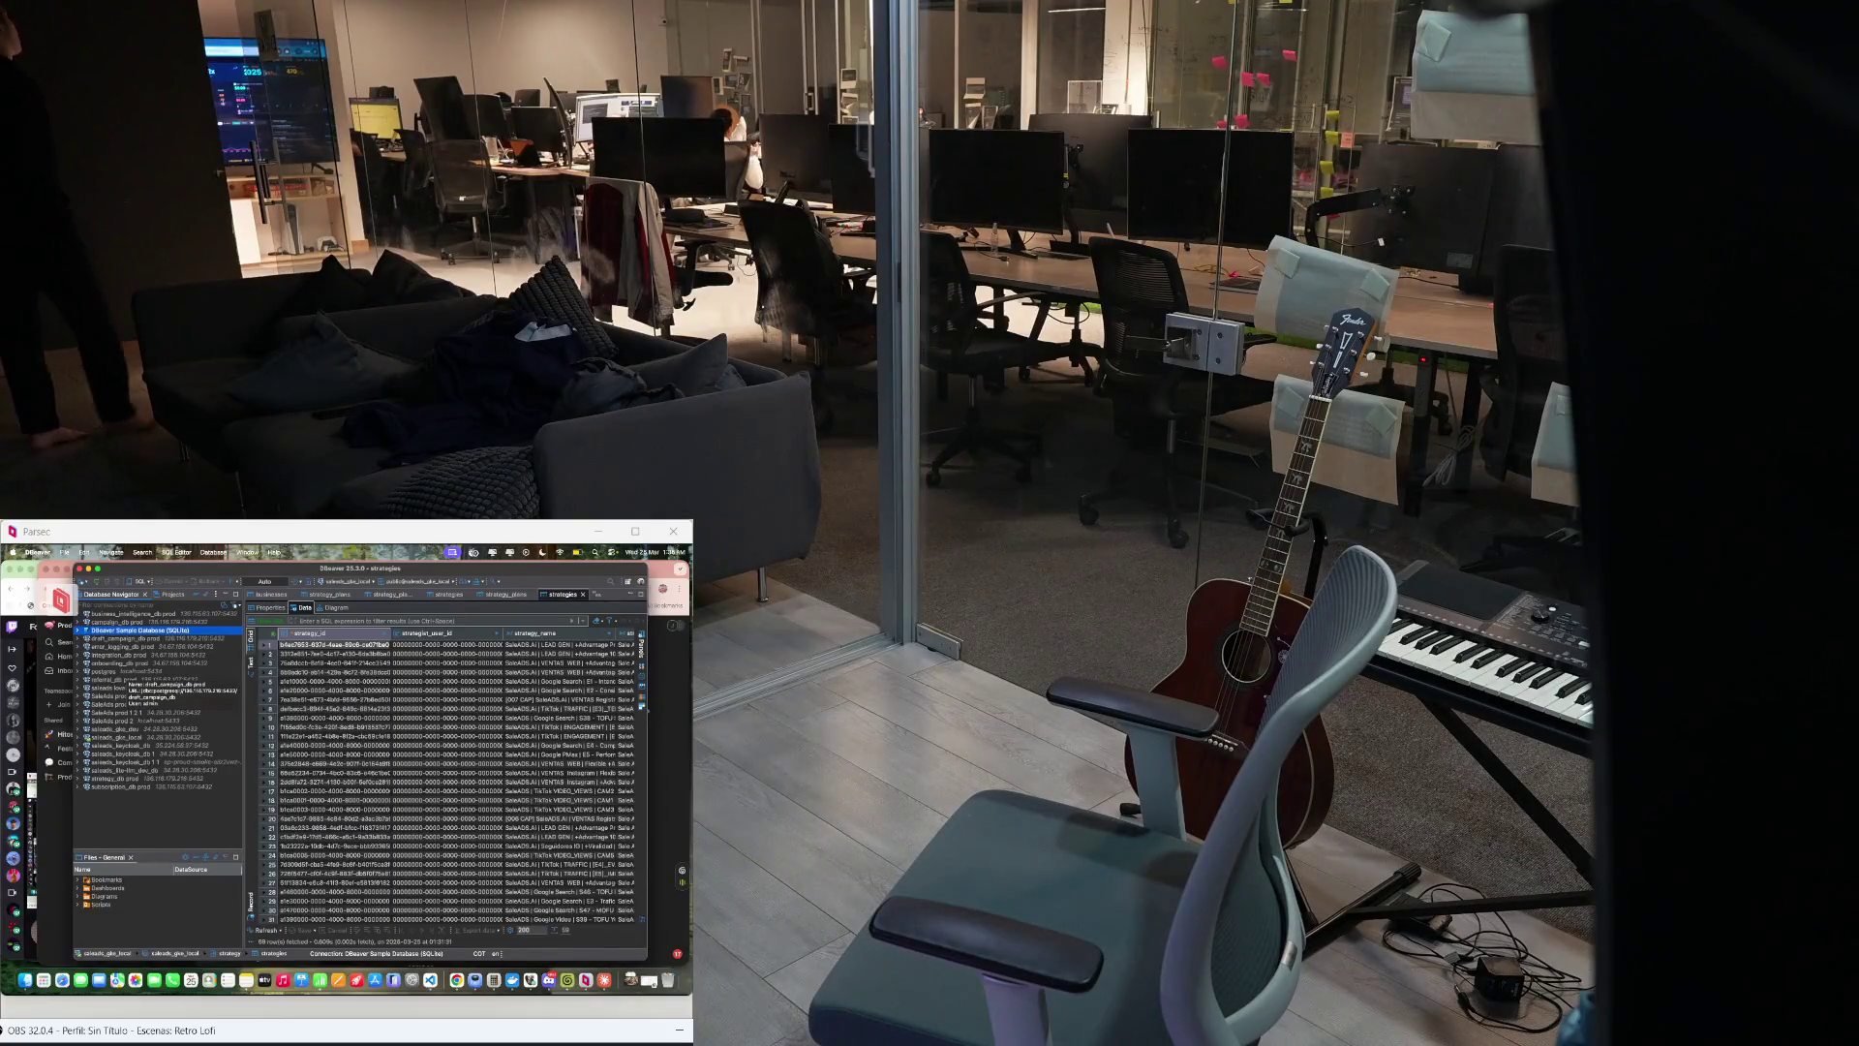
left_click(124, 661)
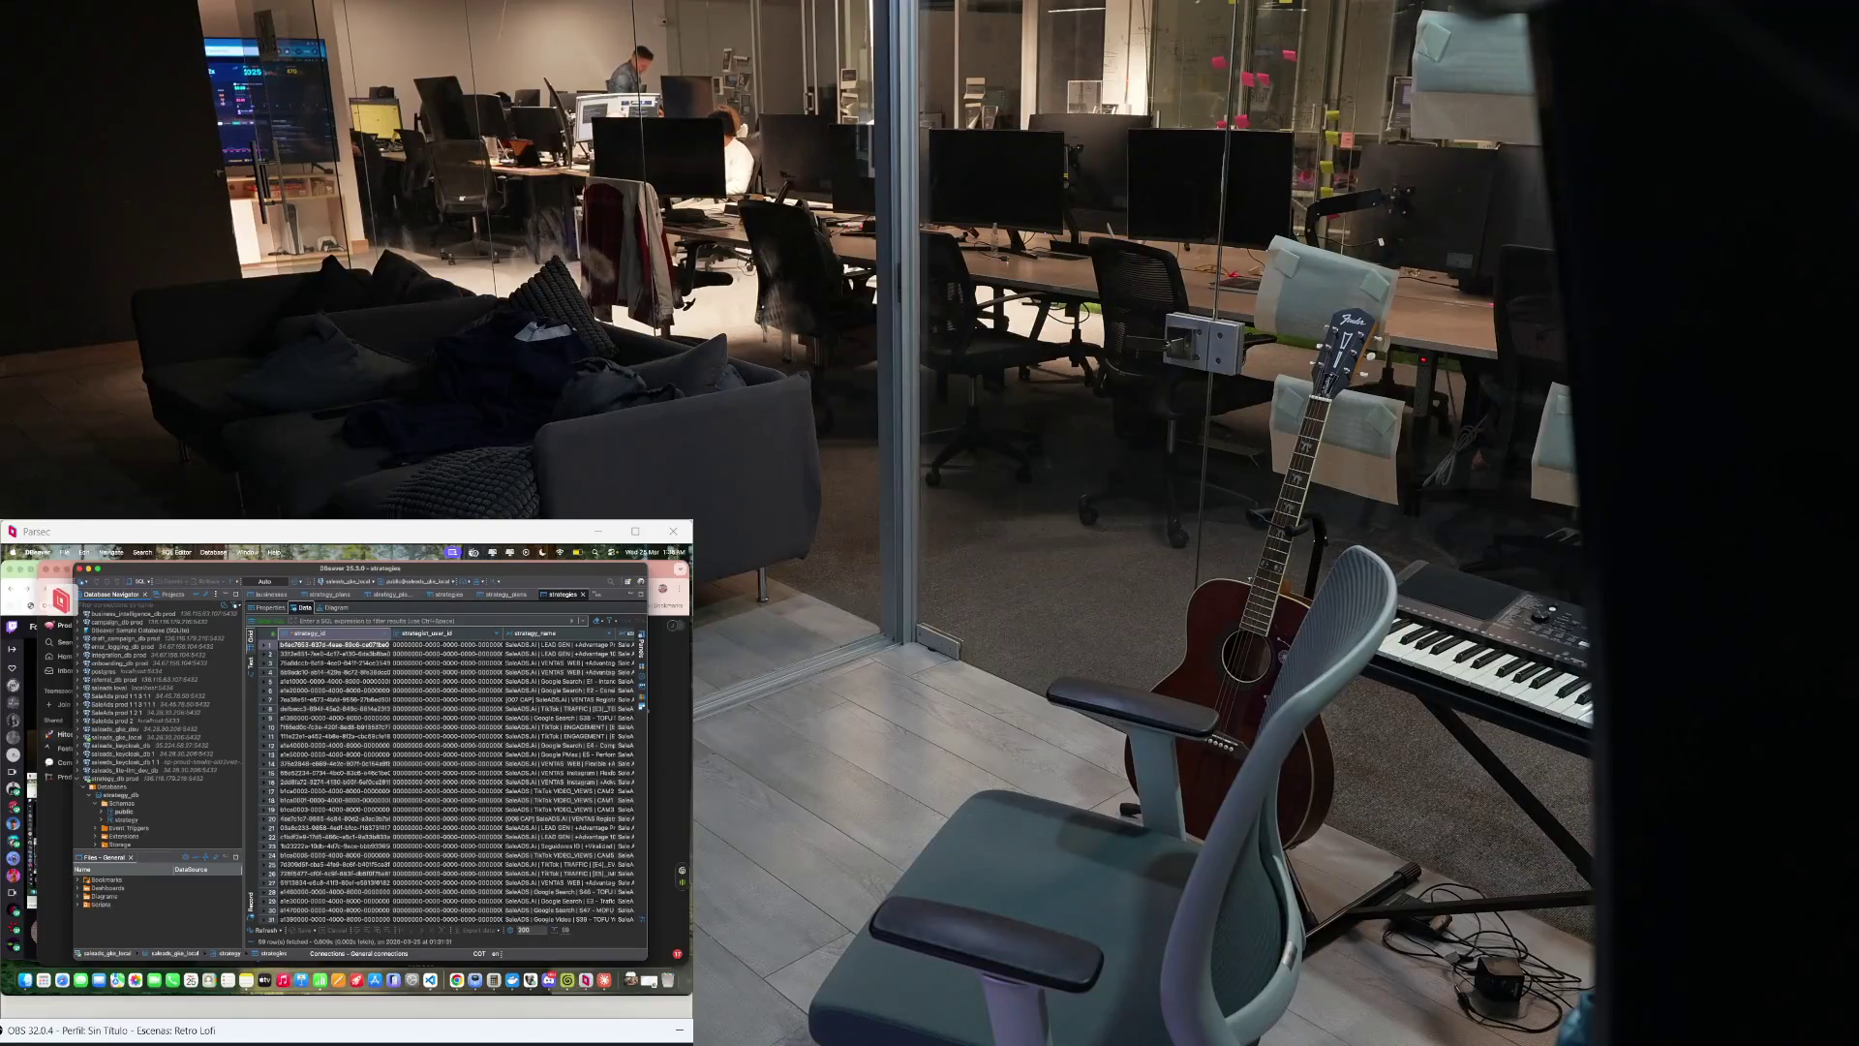
Step: Expand the public schema, switch to Apple Notes and correct the 'Medir el resultado' line
left_click(124, 785)
key("super+Tab")
key("super+Tab")
key("super+Tab")
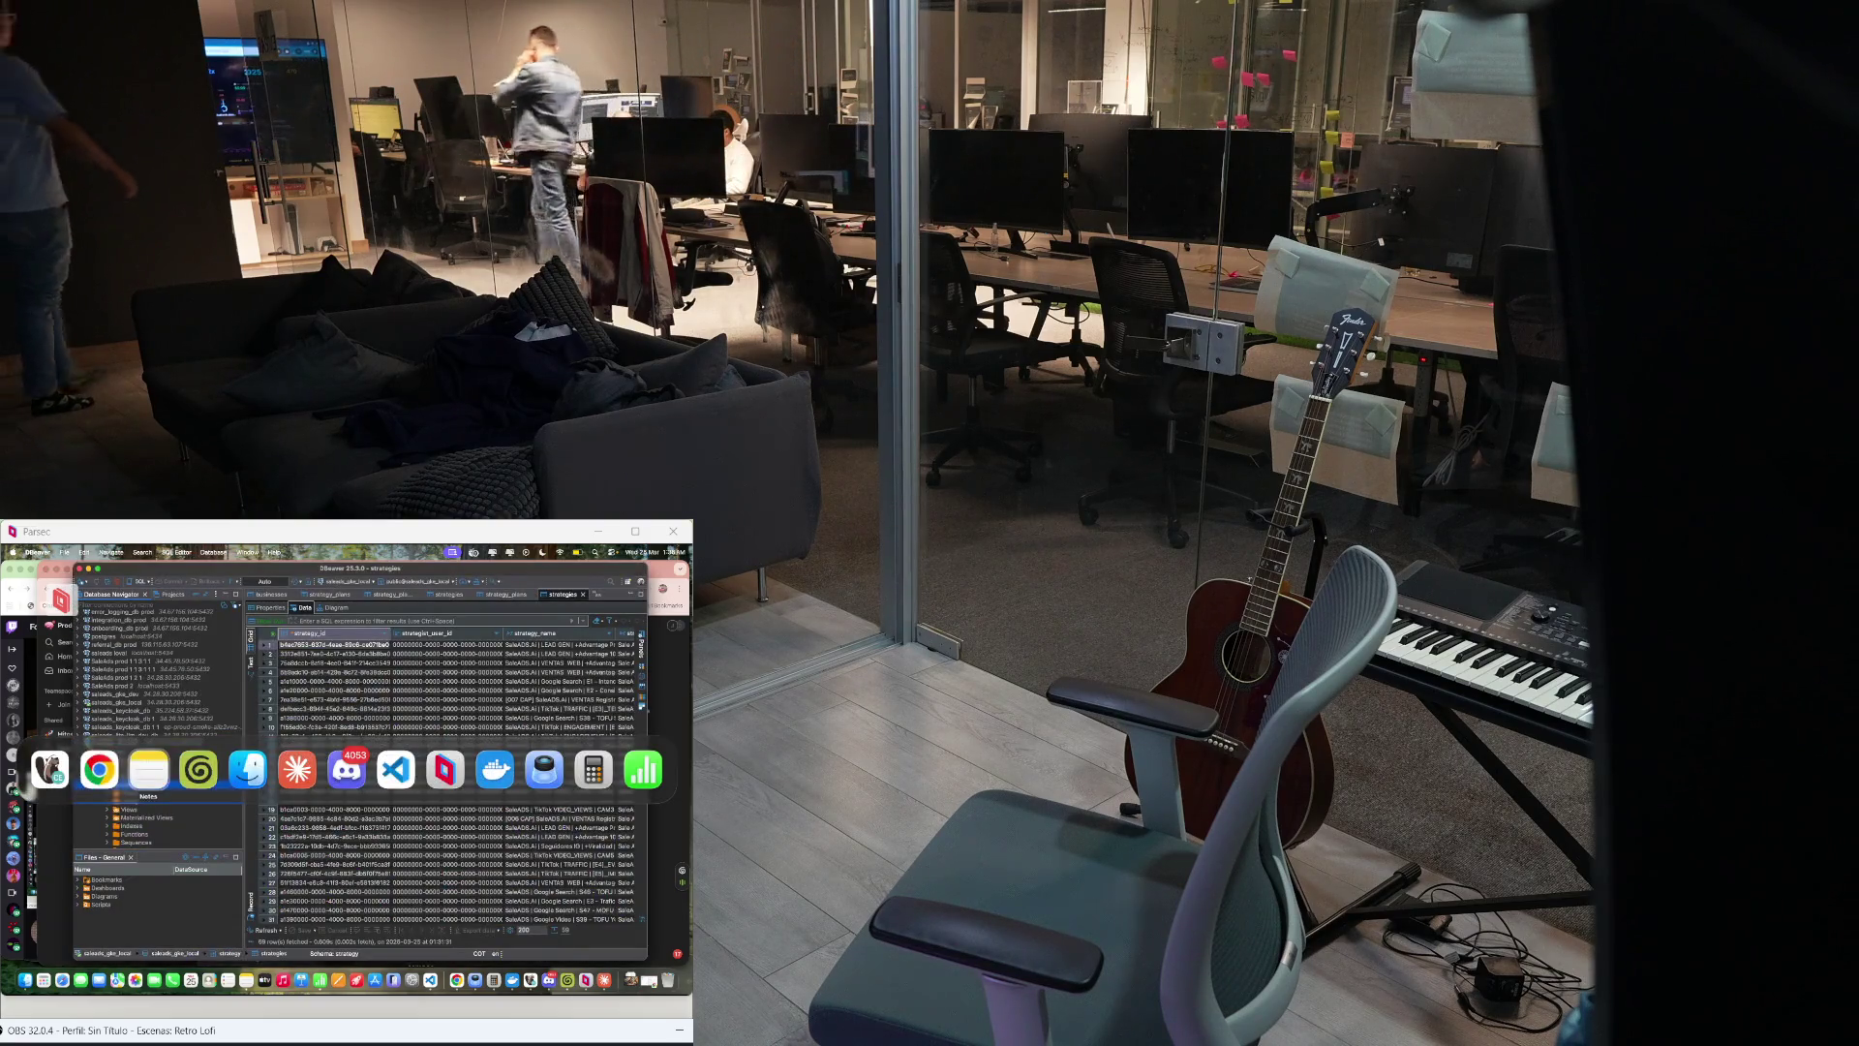
key("super+Tab")
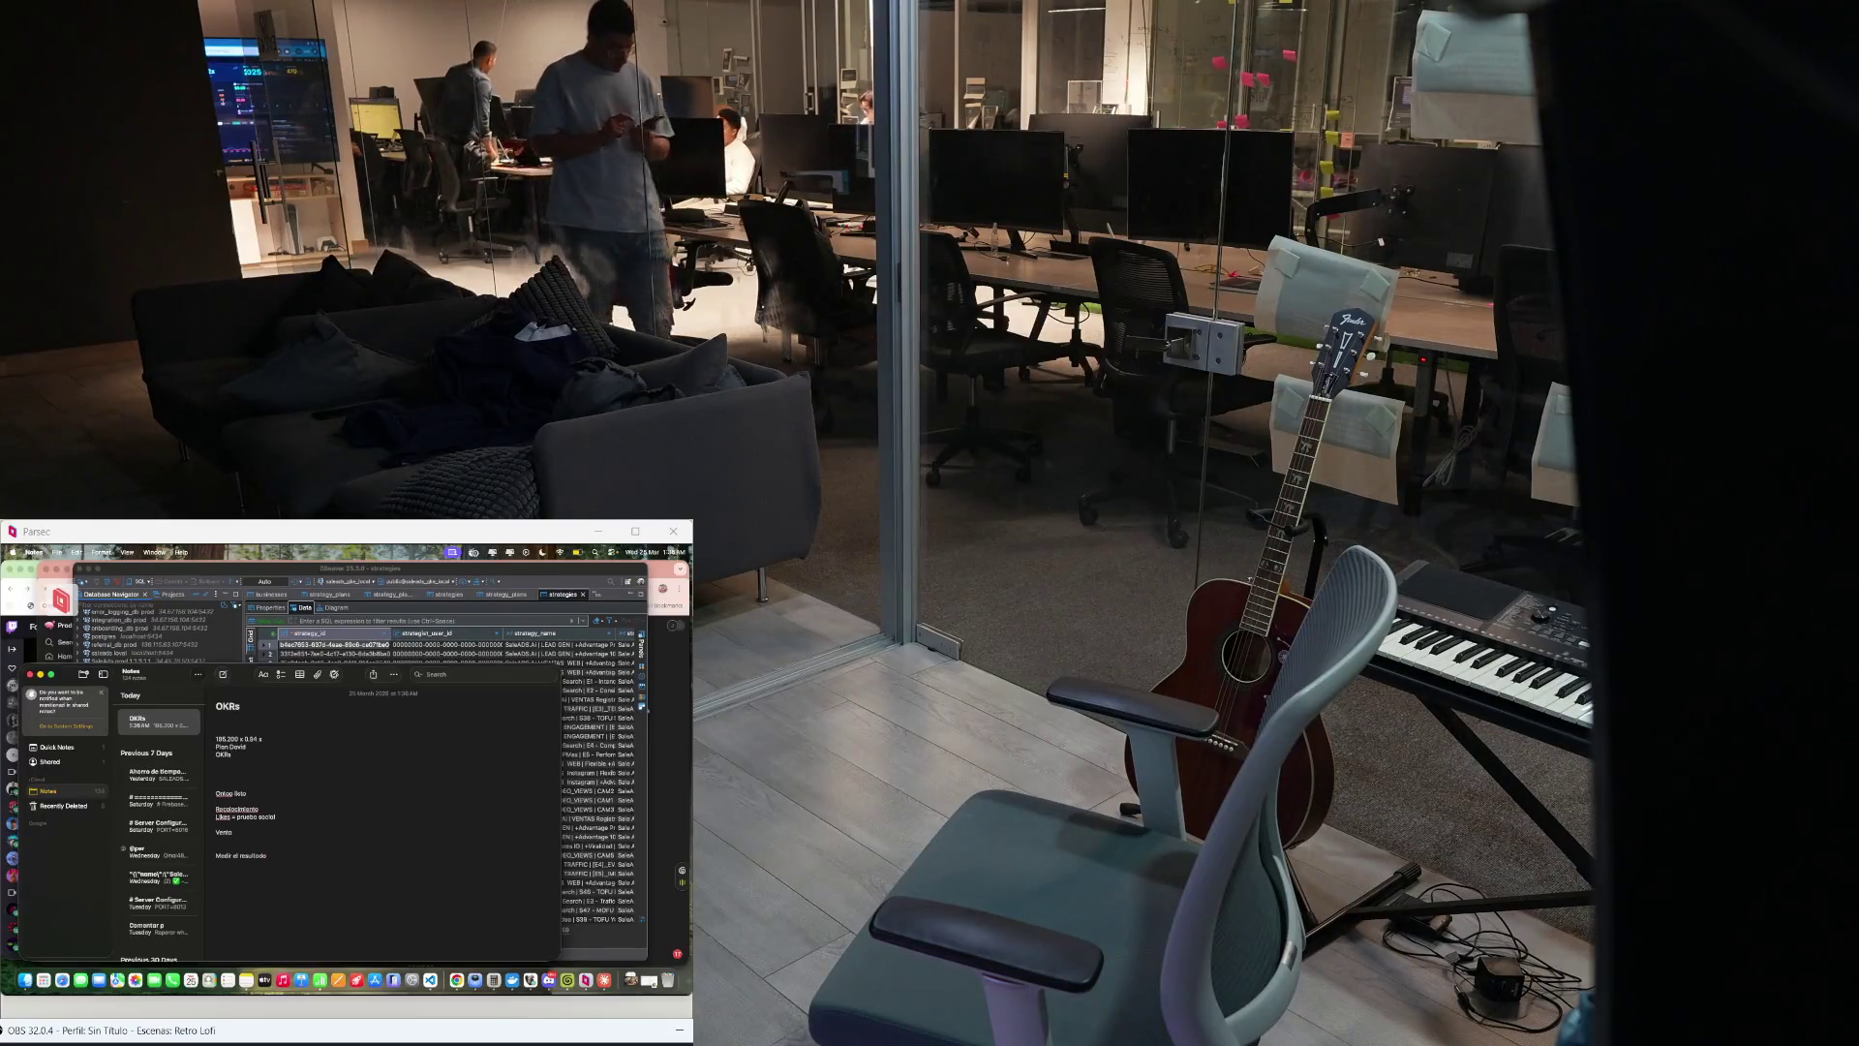
type(" ante")
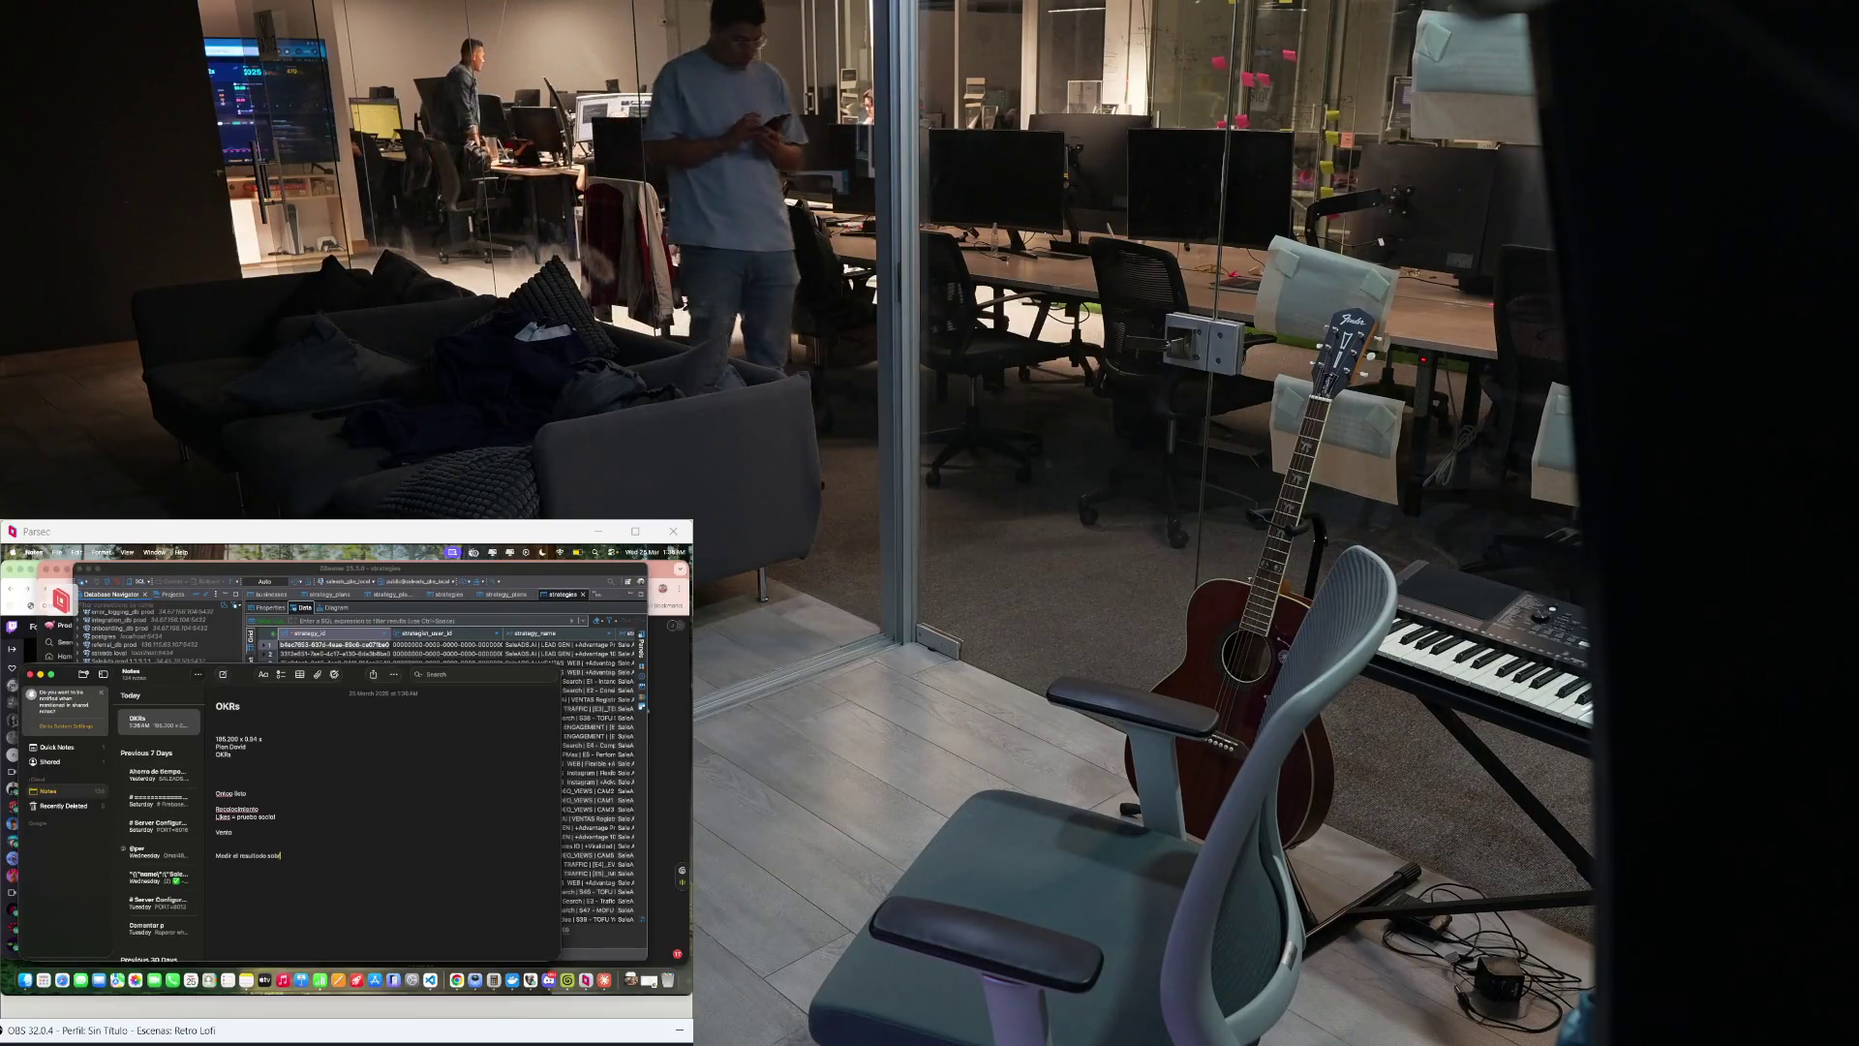
type("s el tipo de")
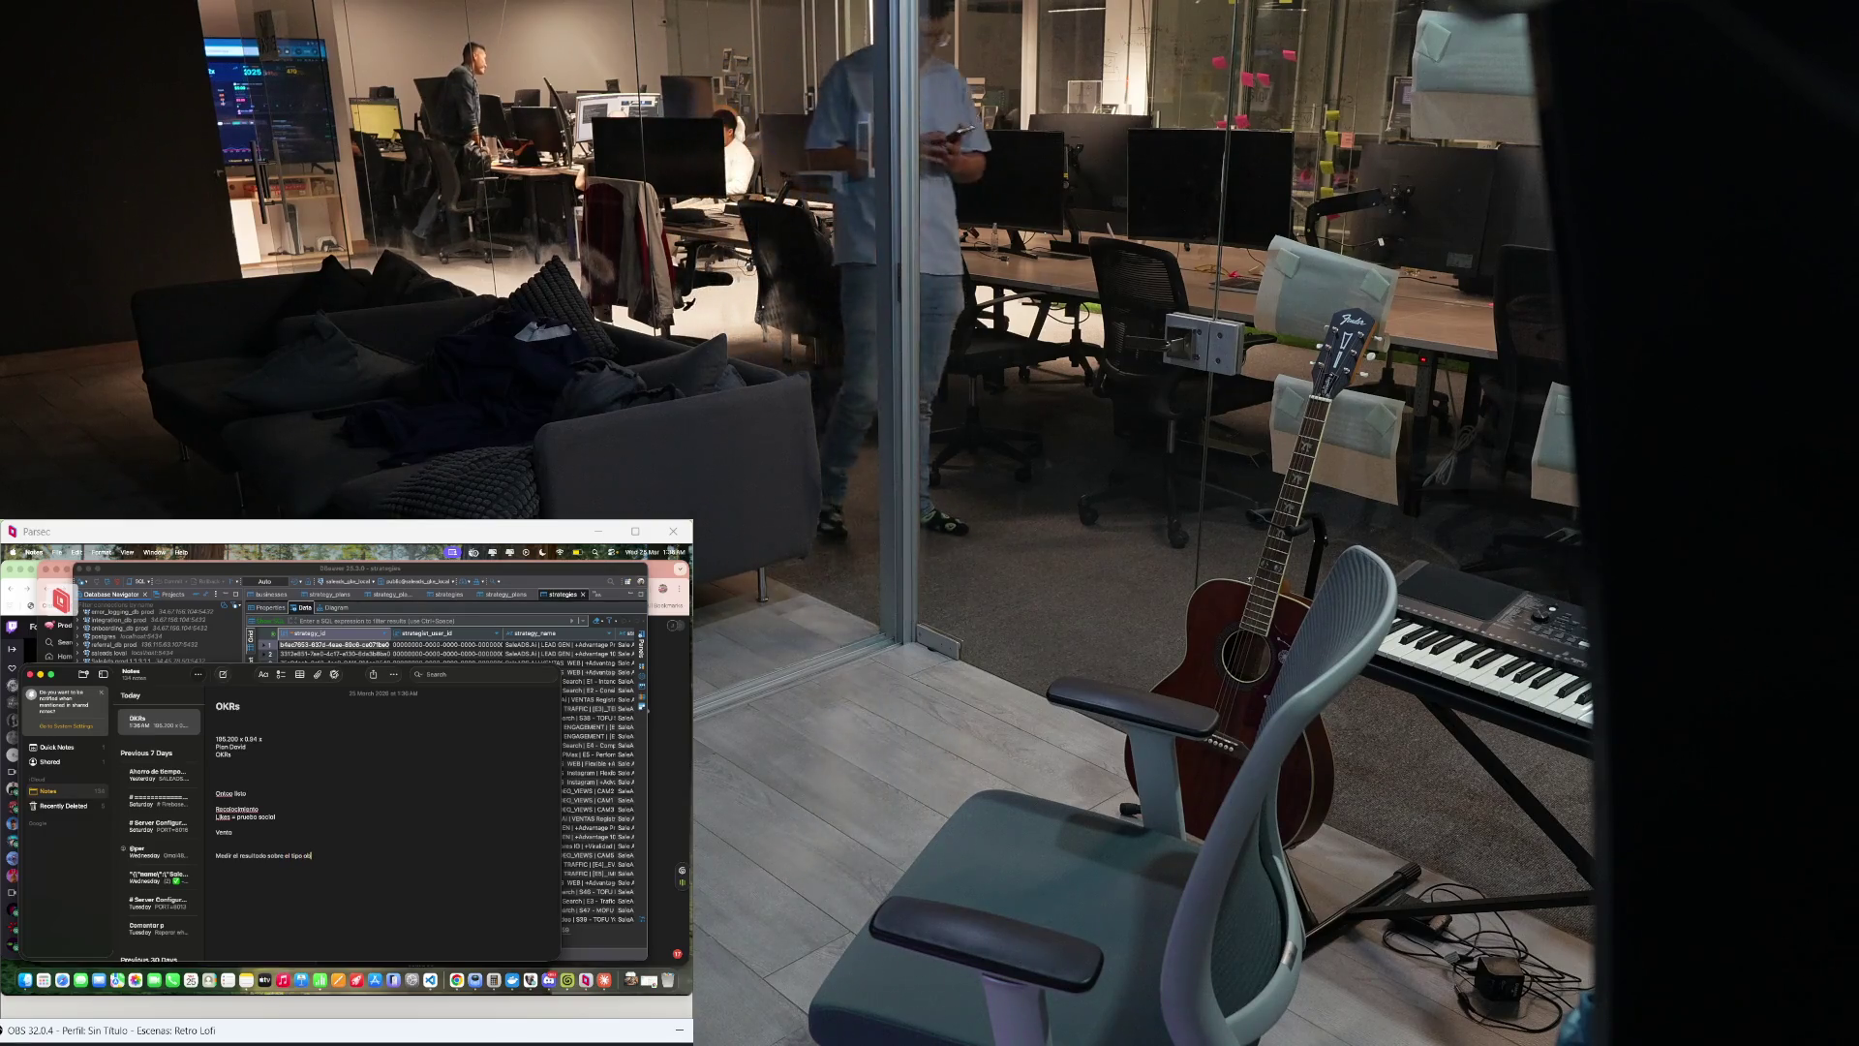
type(" cas")
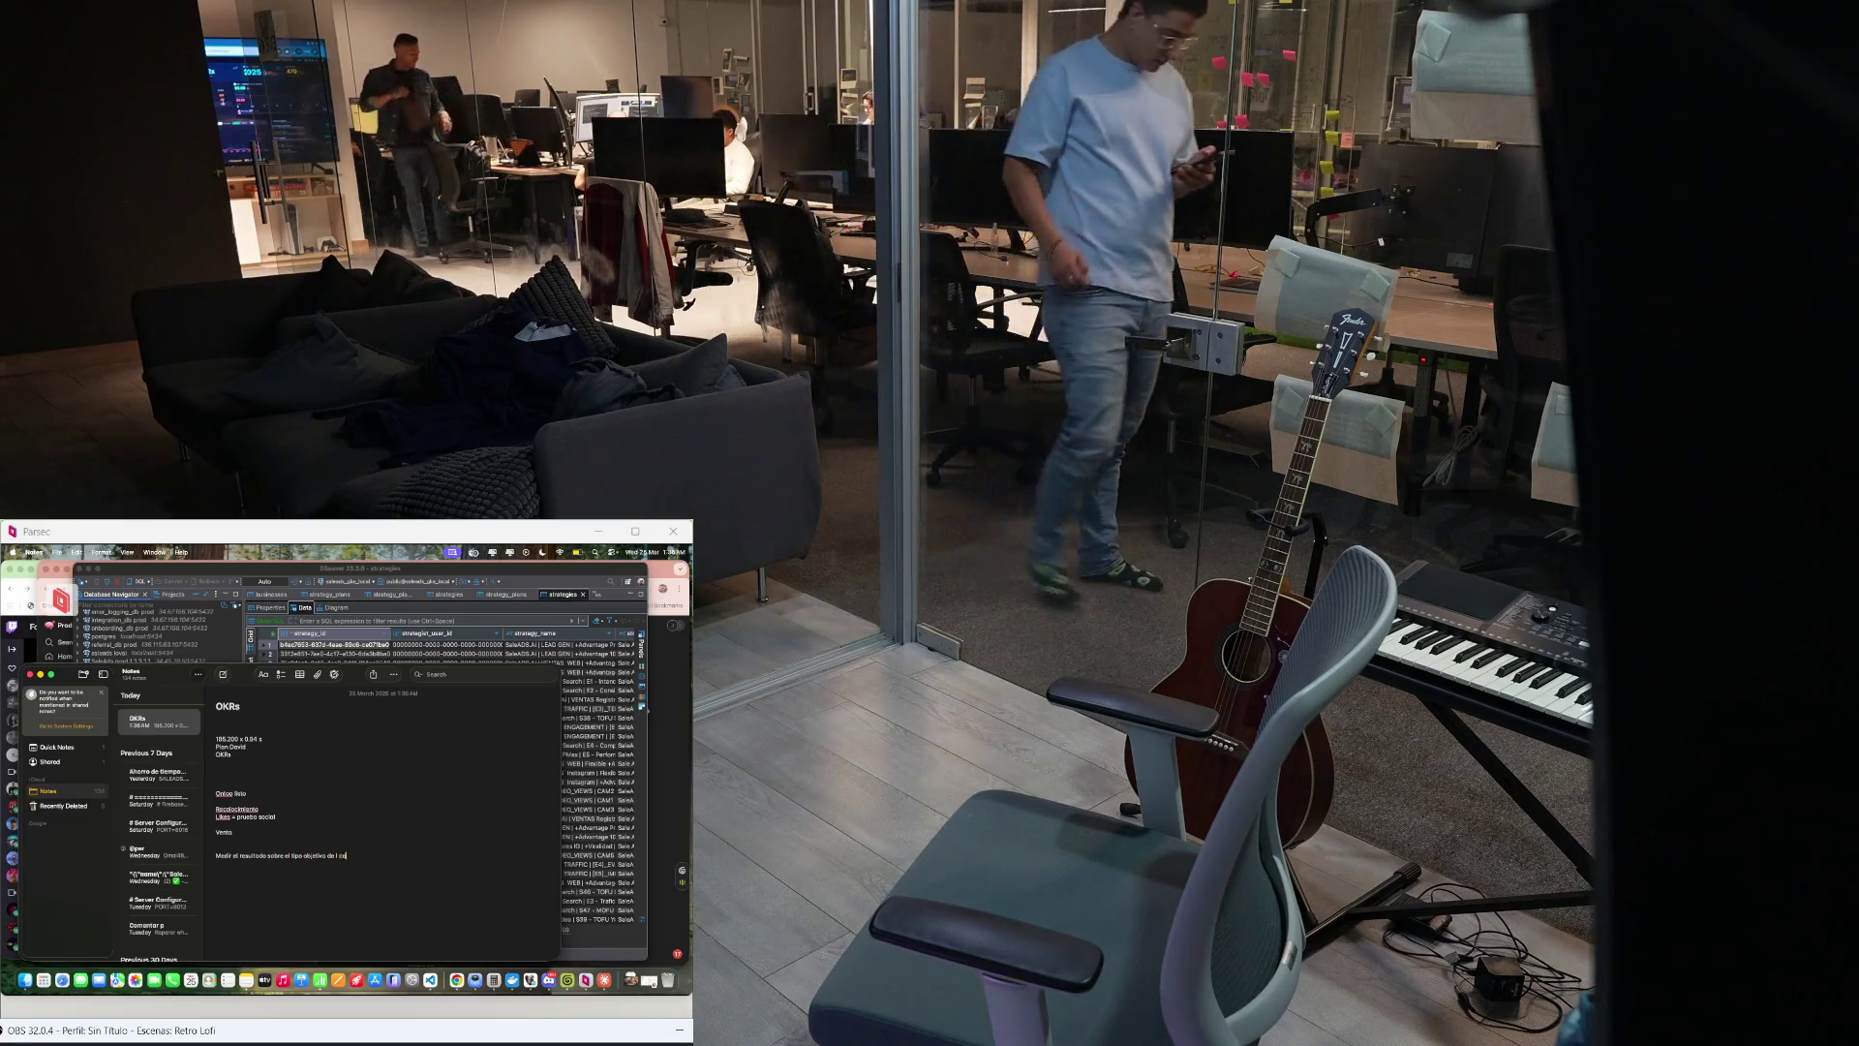
key("BackSpace")
key("BackSpace")
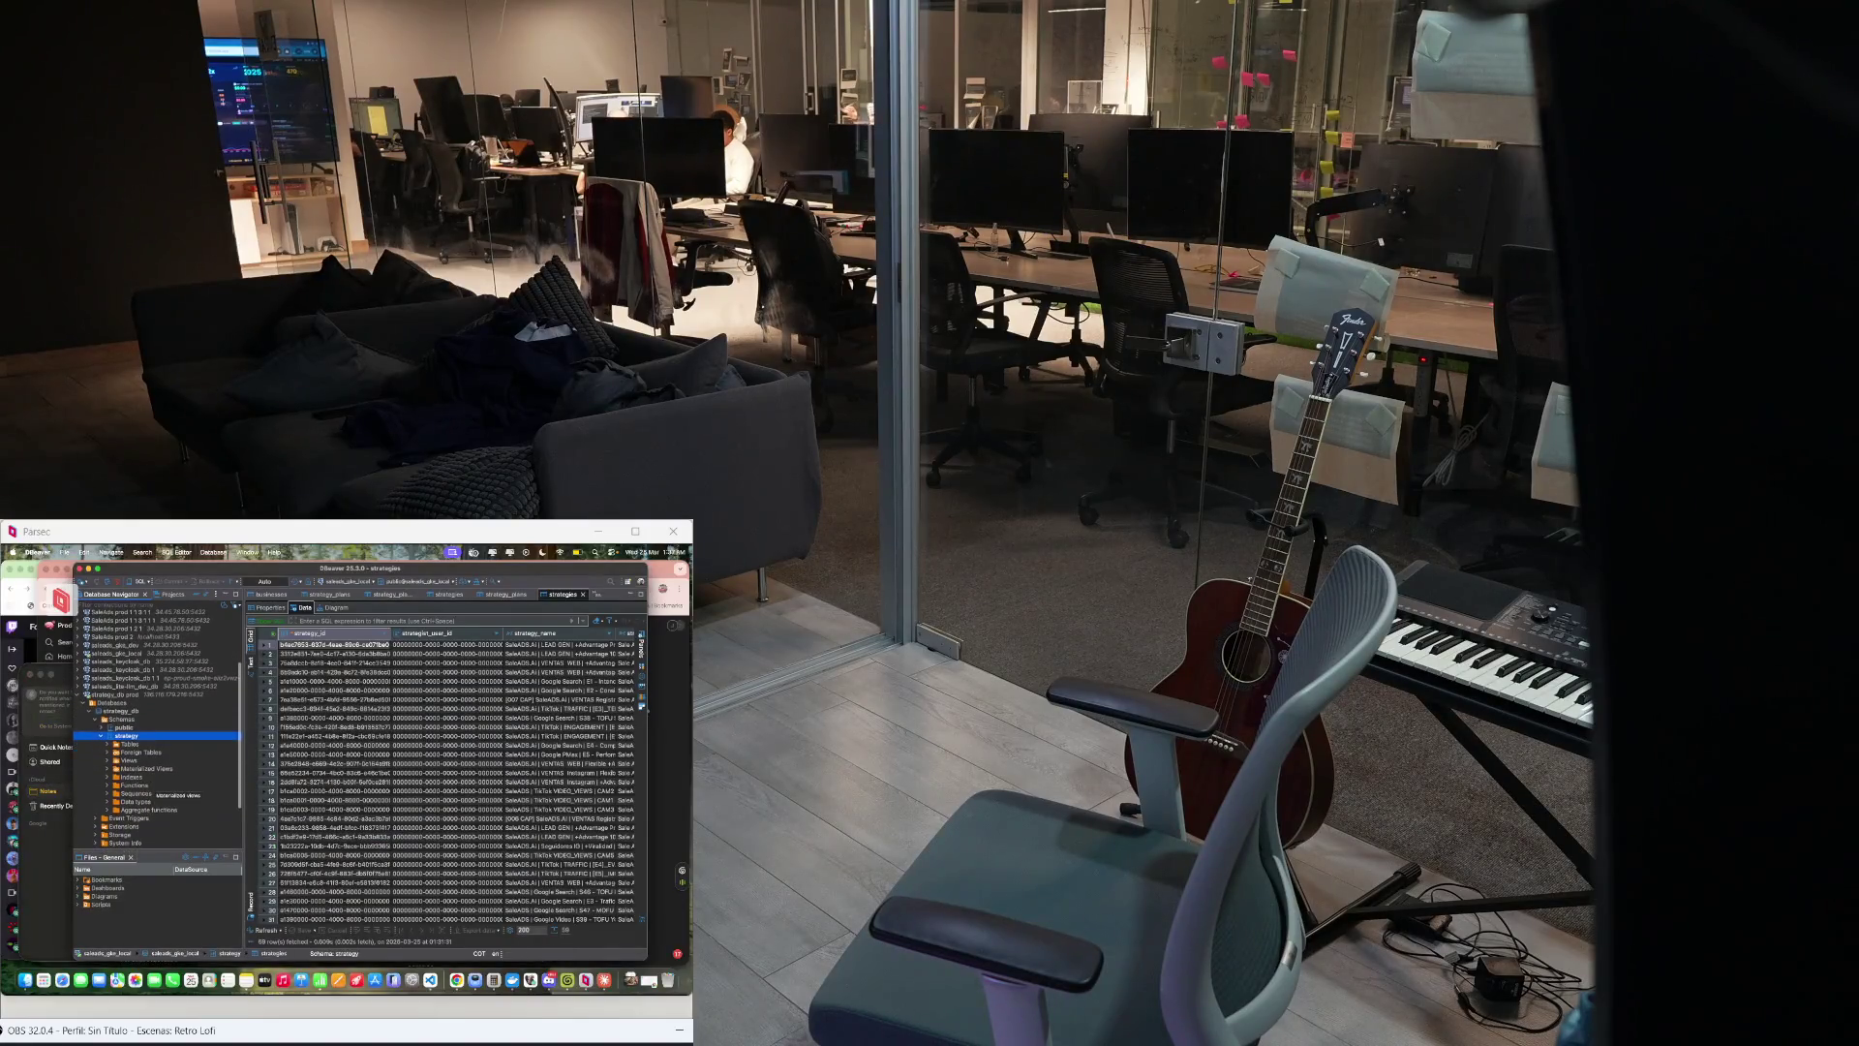
Step: Expand the strategy schema's Tables node to list flyway_schema_history and strategies
left_click(115, 744)
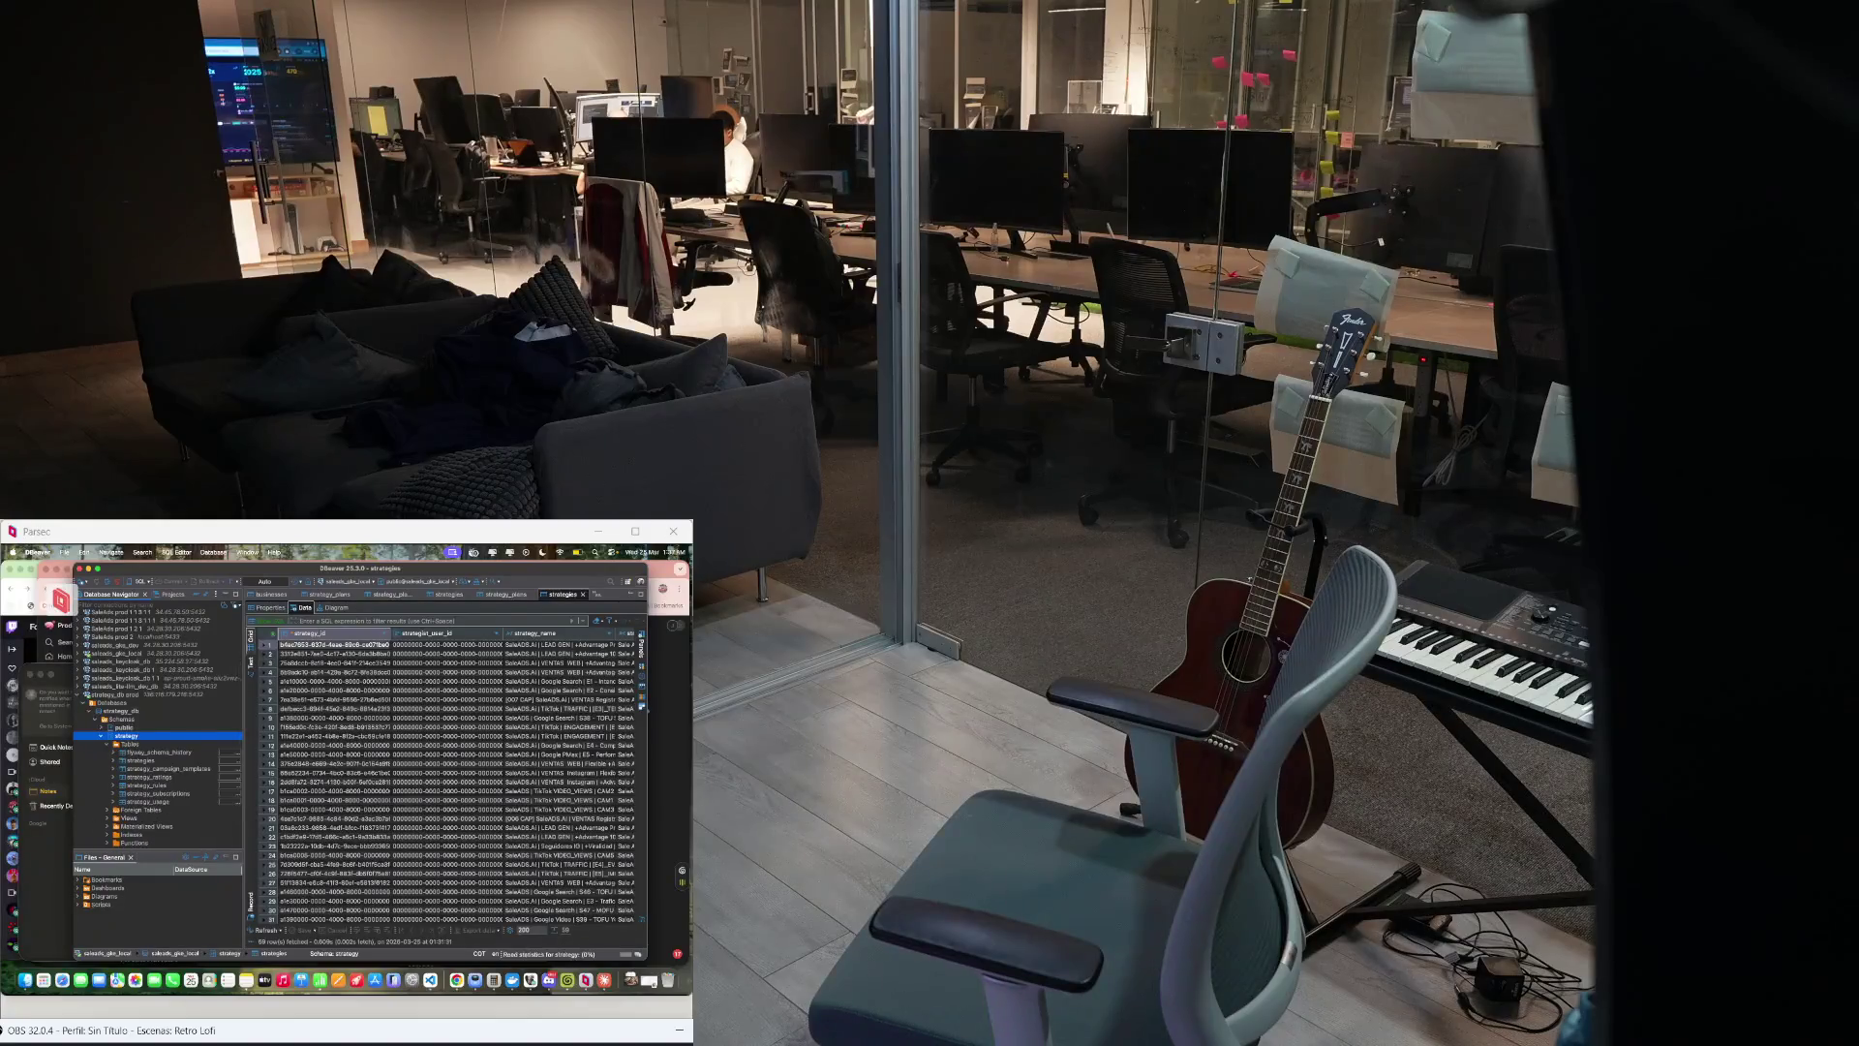
scroll(161, 727, "down", 5)
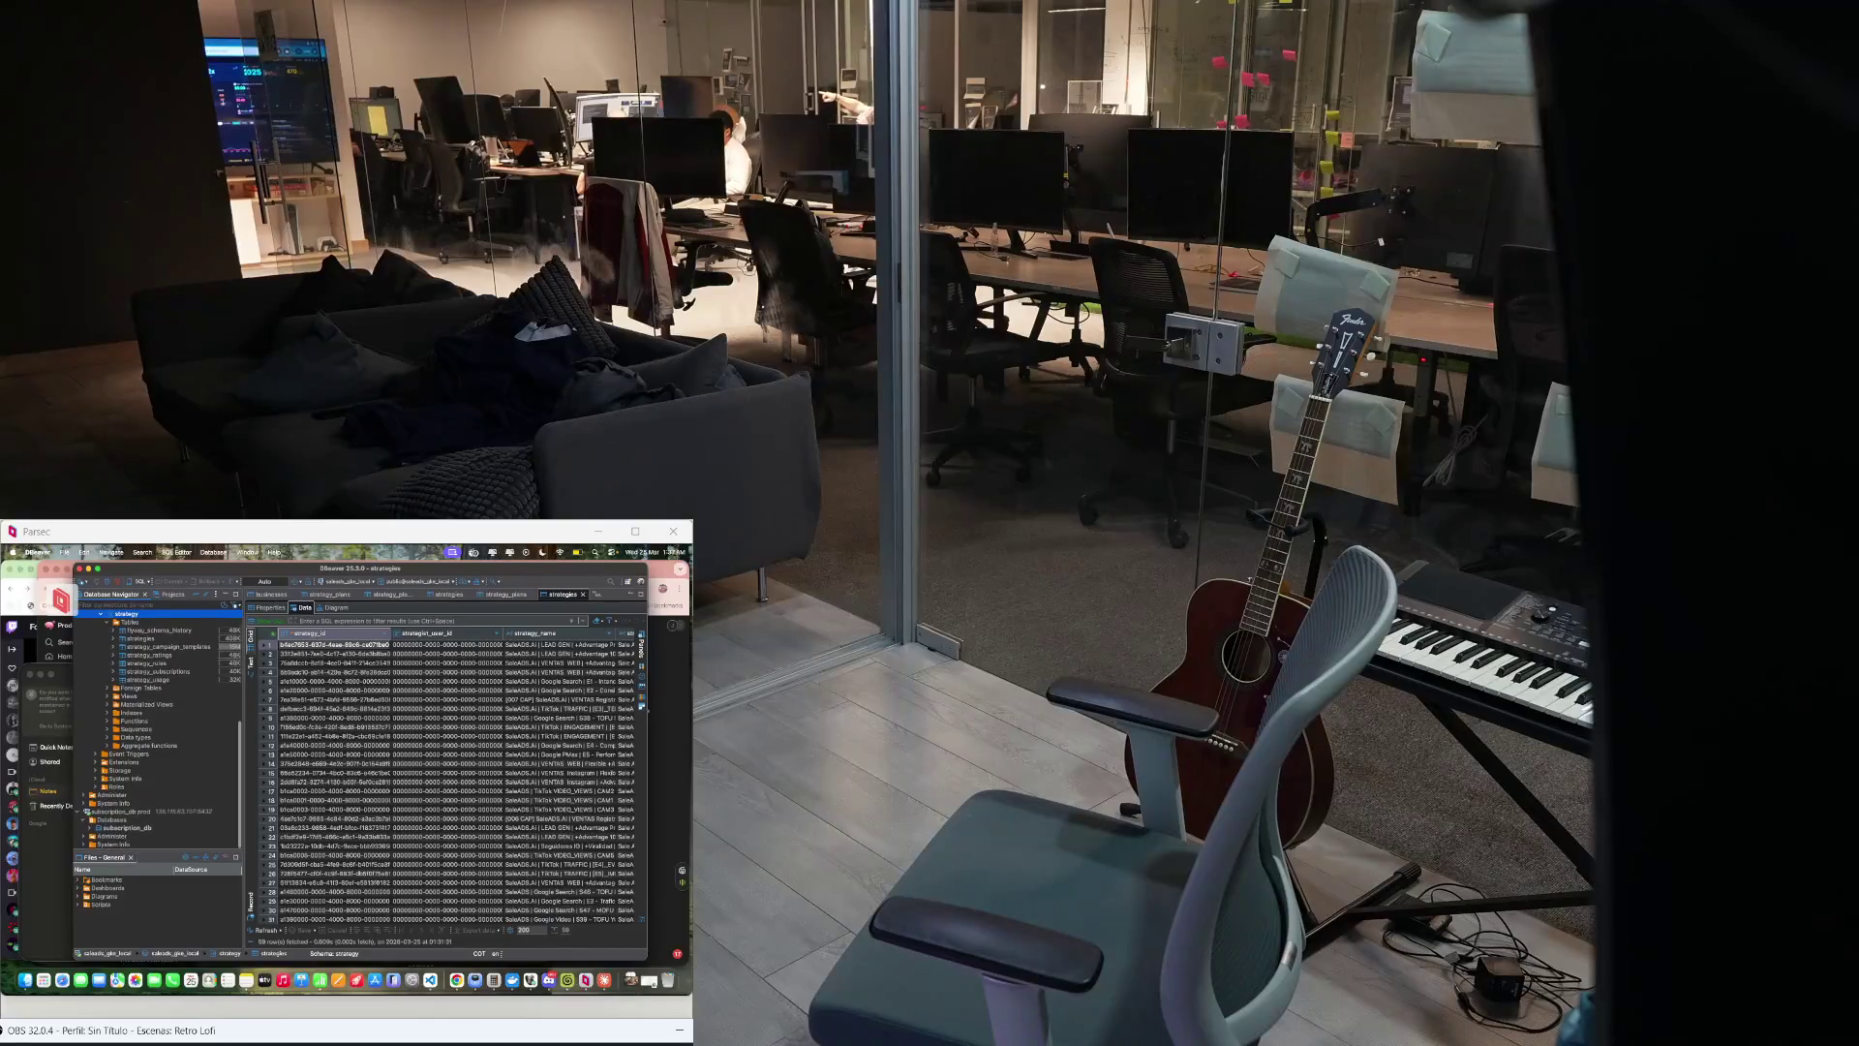
scroll(161, 726, "down", 3)
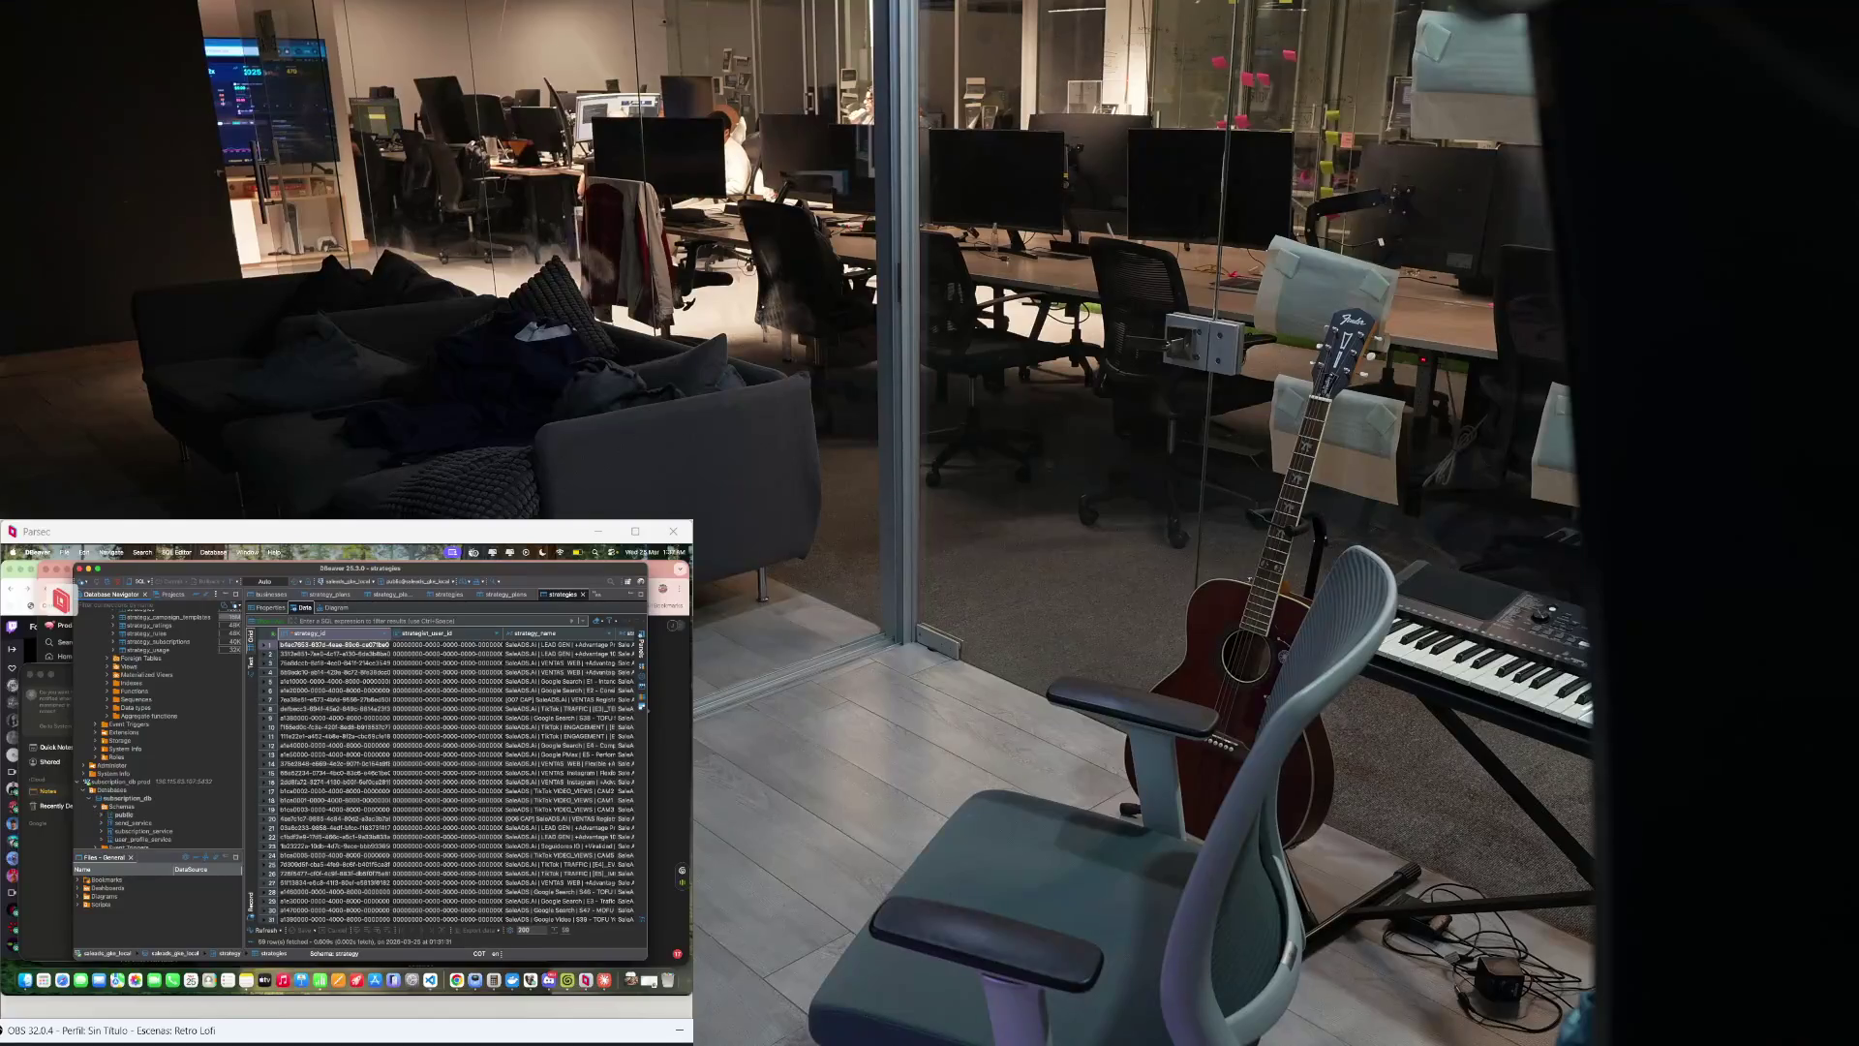
scroll(160, 726, "up", 8)
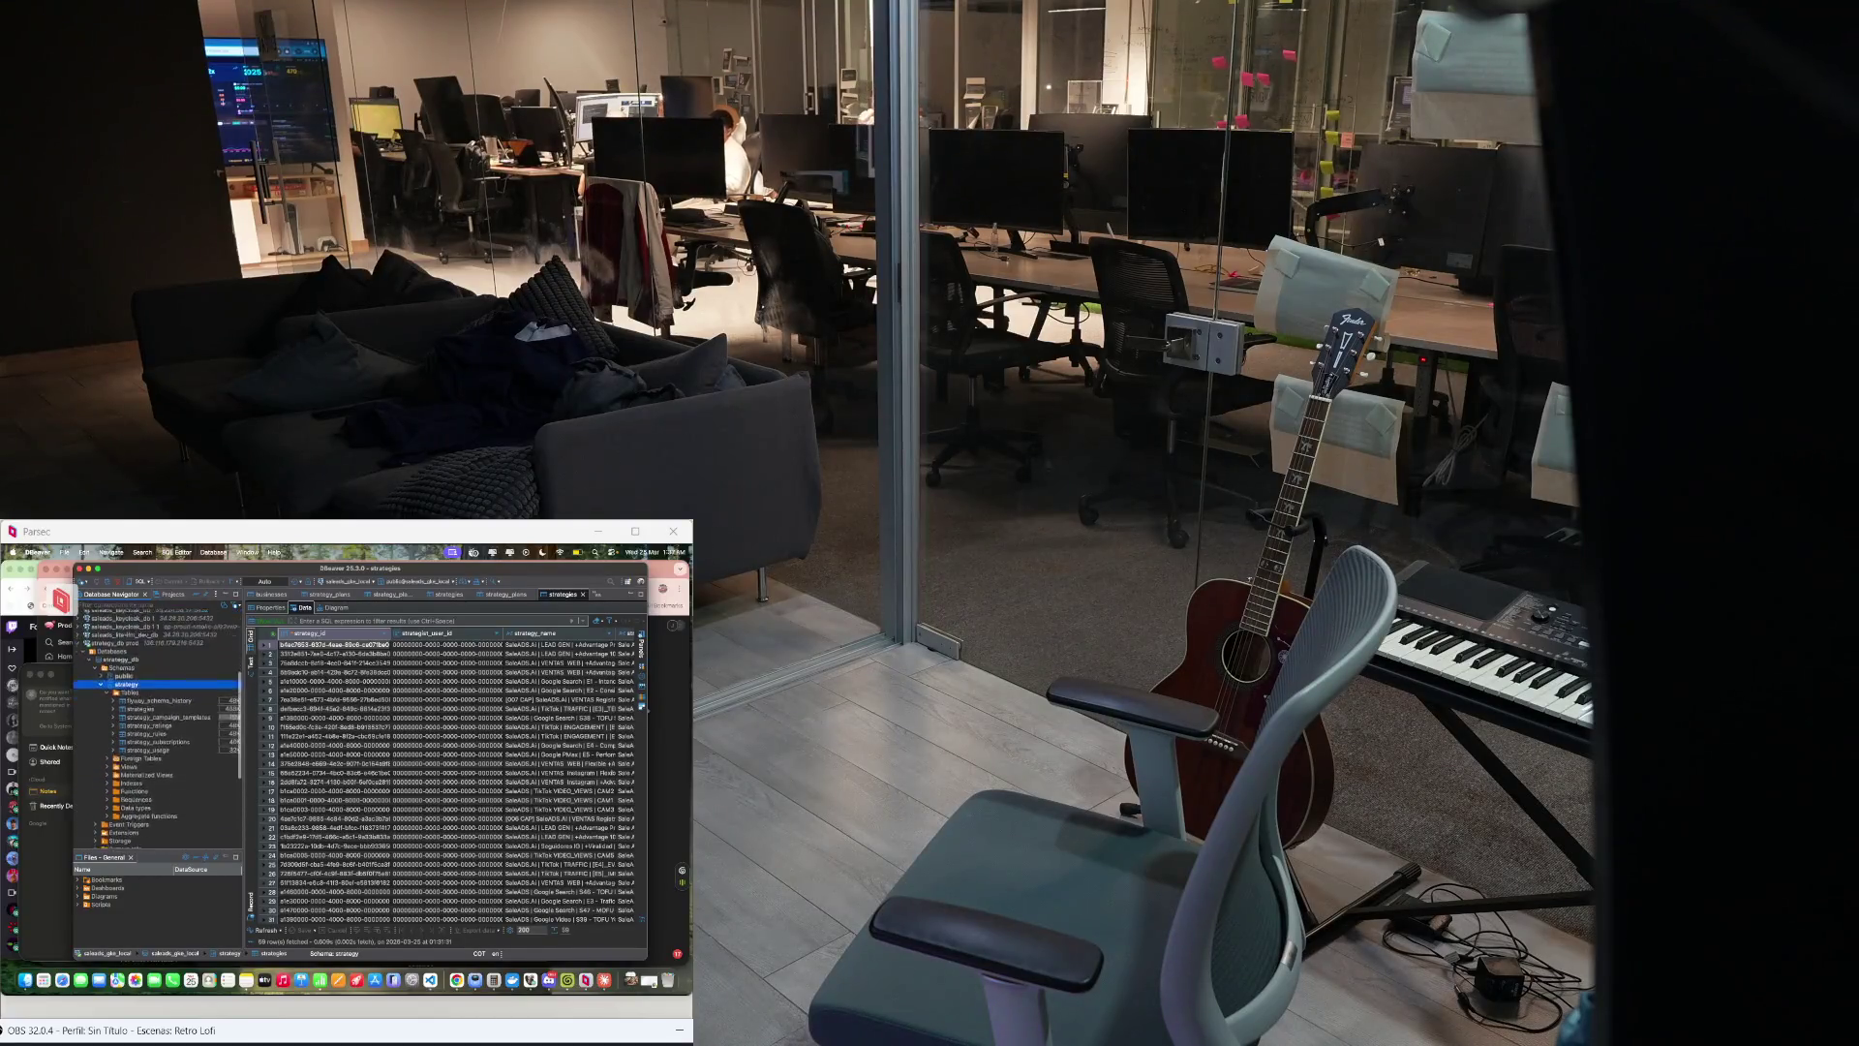
scroll(160, 726, "up", 1)
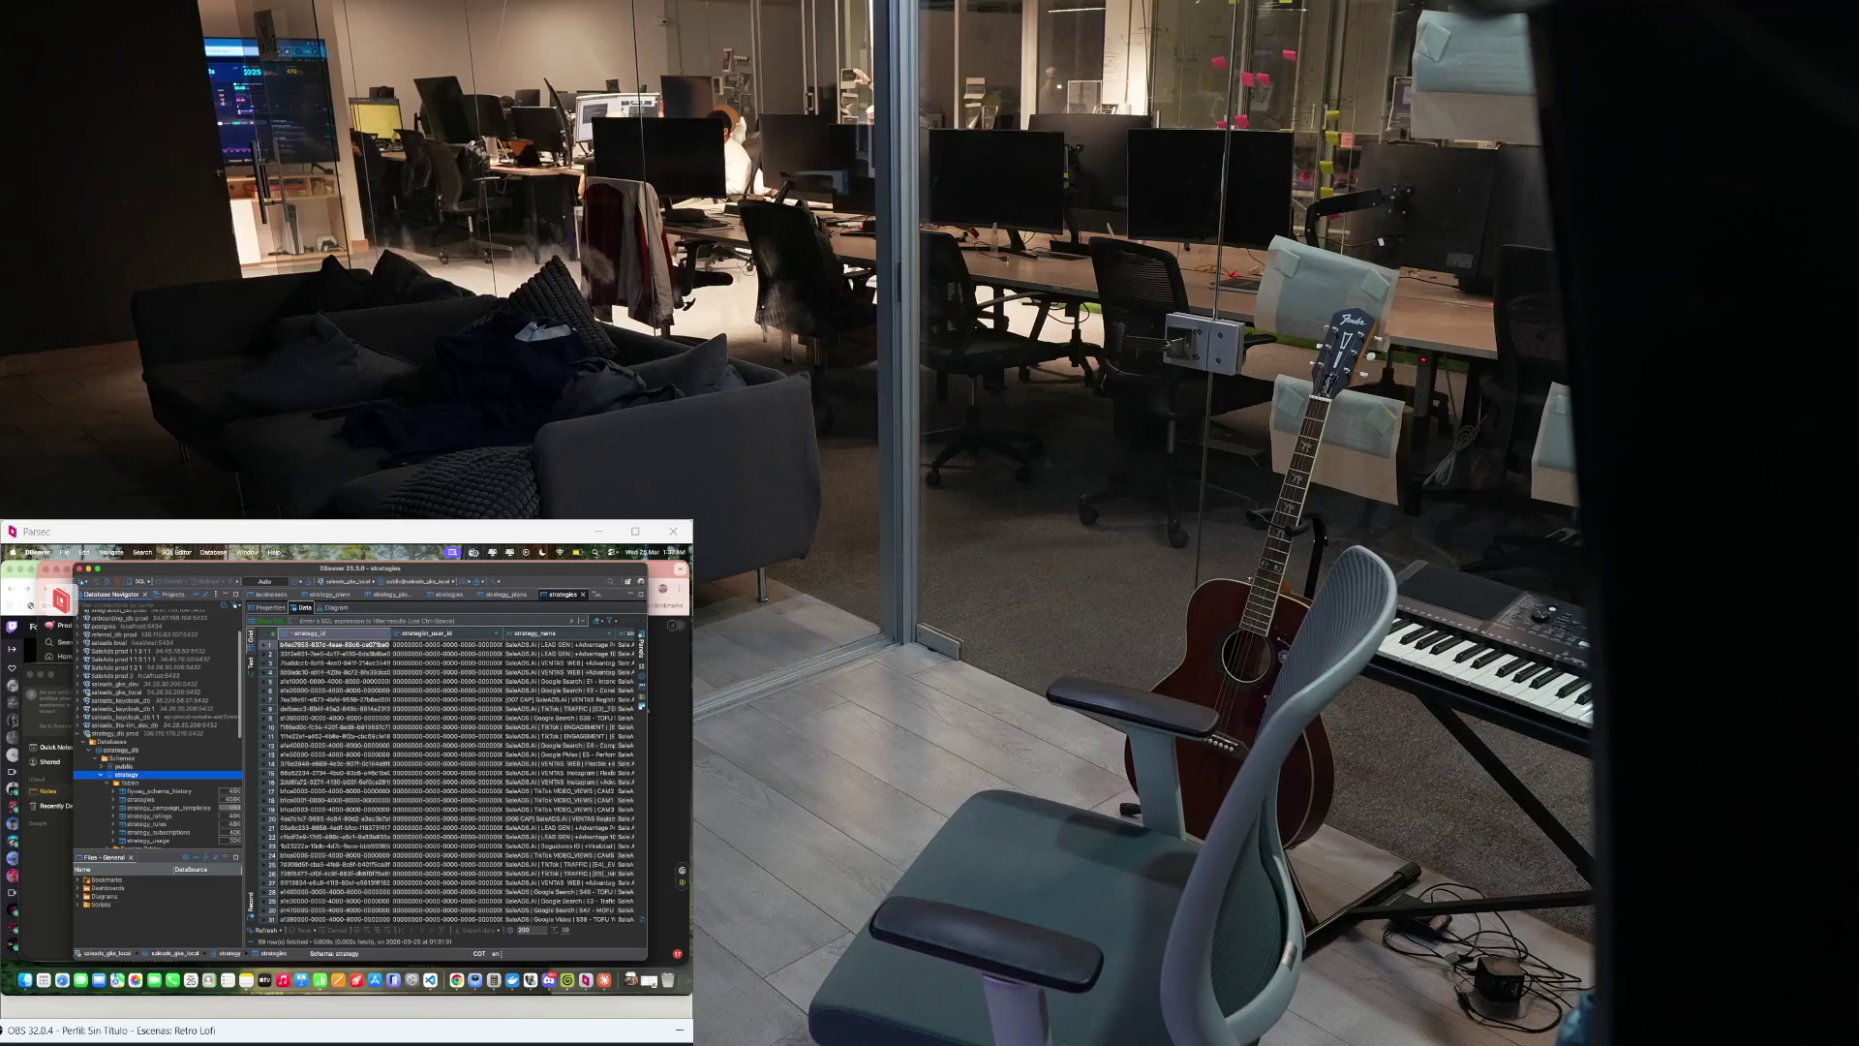
scroll(160, 727, "up", 3)
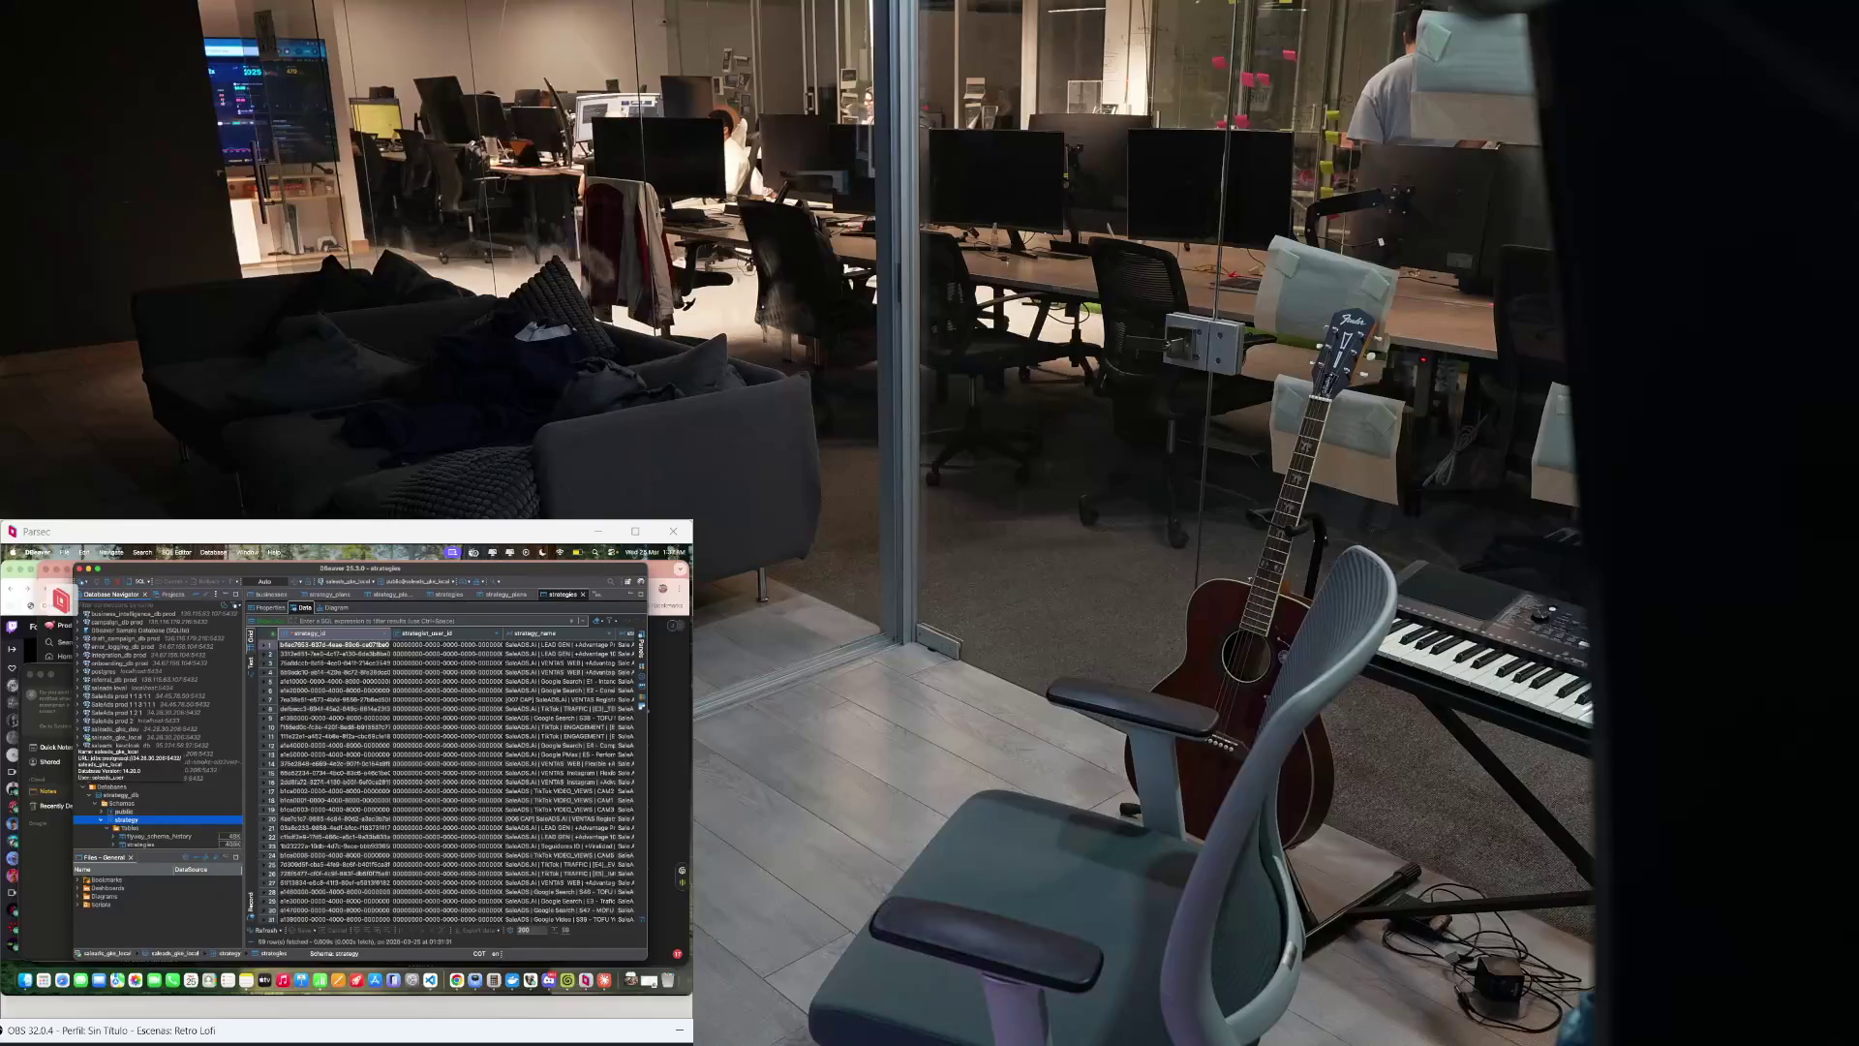
Step: Try the strategy_db connection, dismiss the password authentication failure, and move to sales dev
left_click(124, 819)
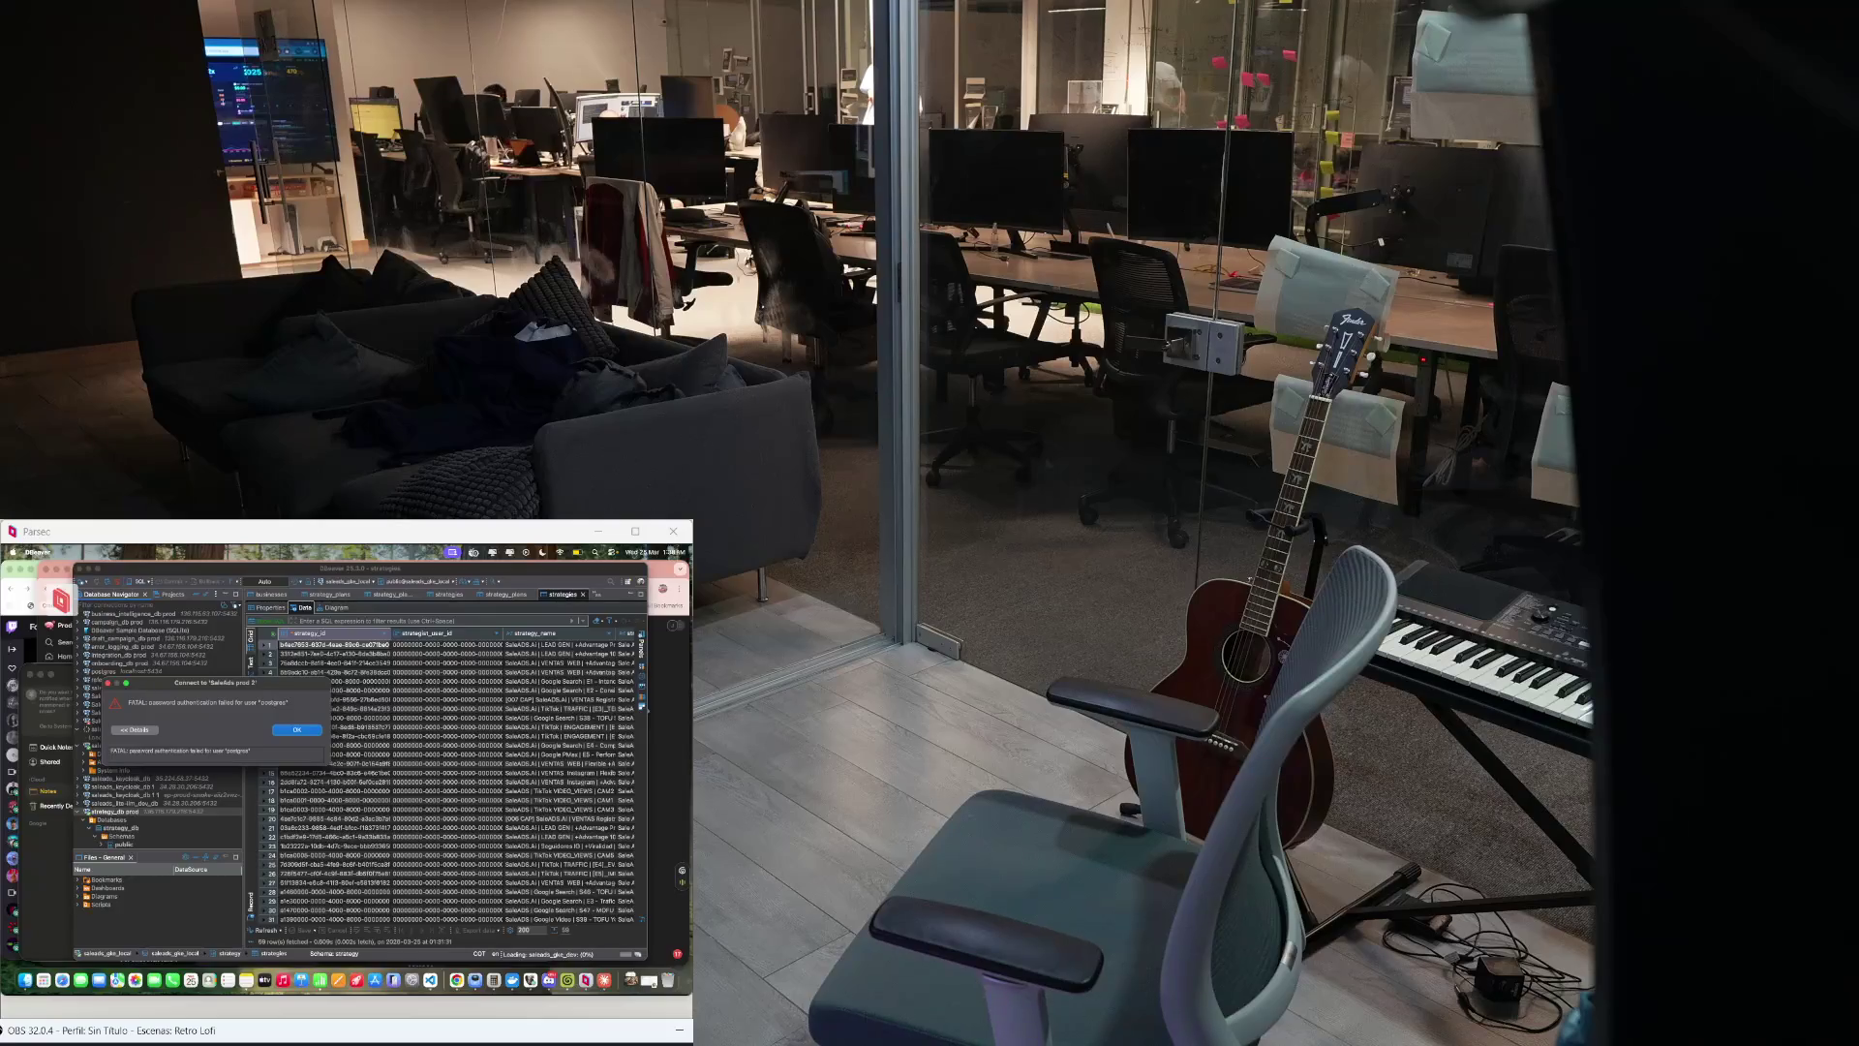
left_click(298, 729)
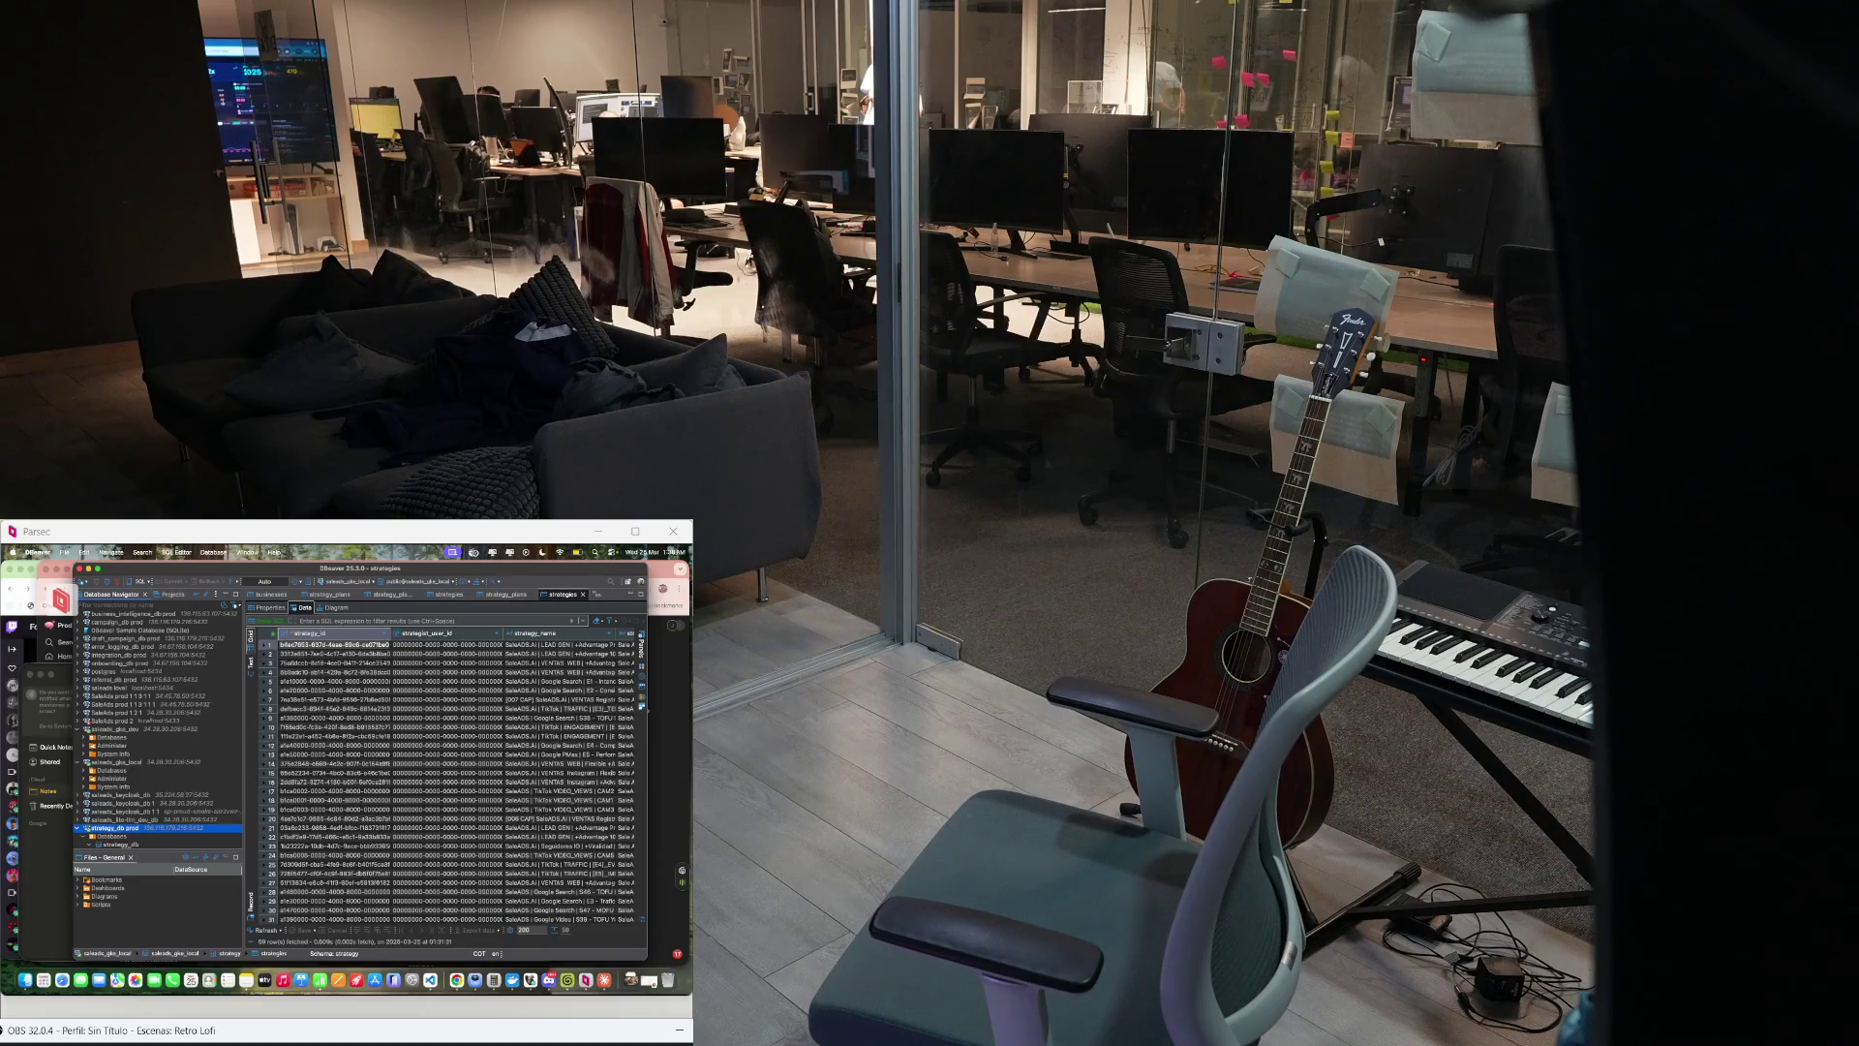
left_click(124, 819)
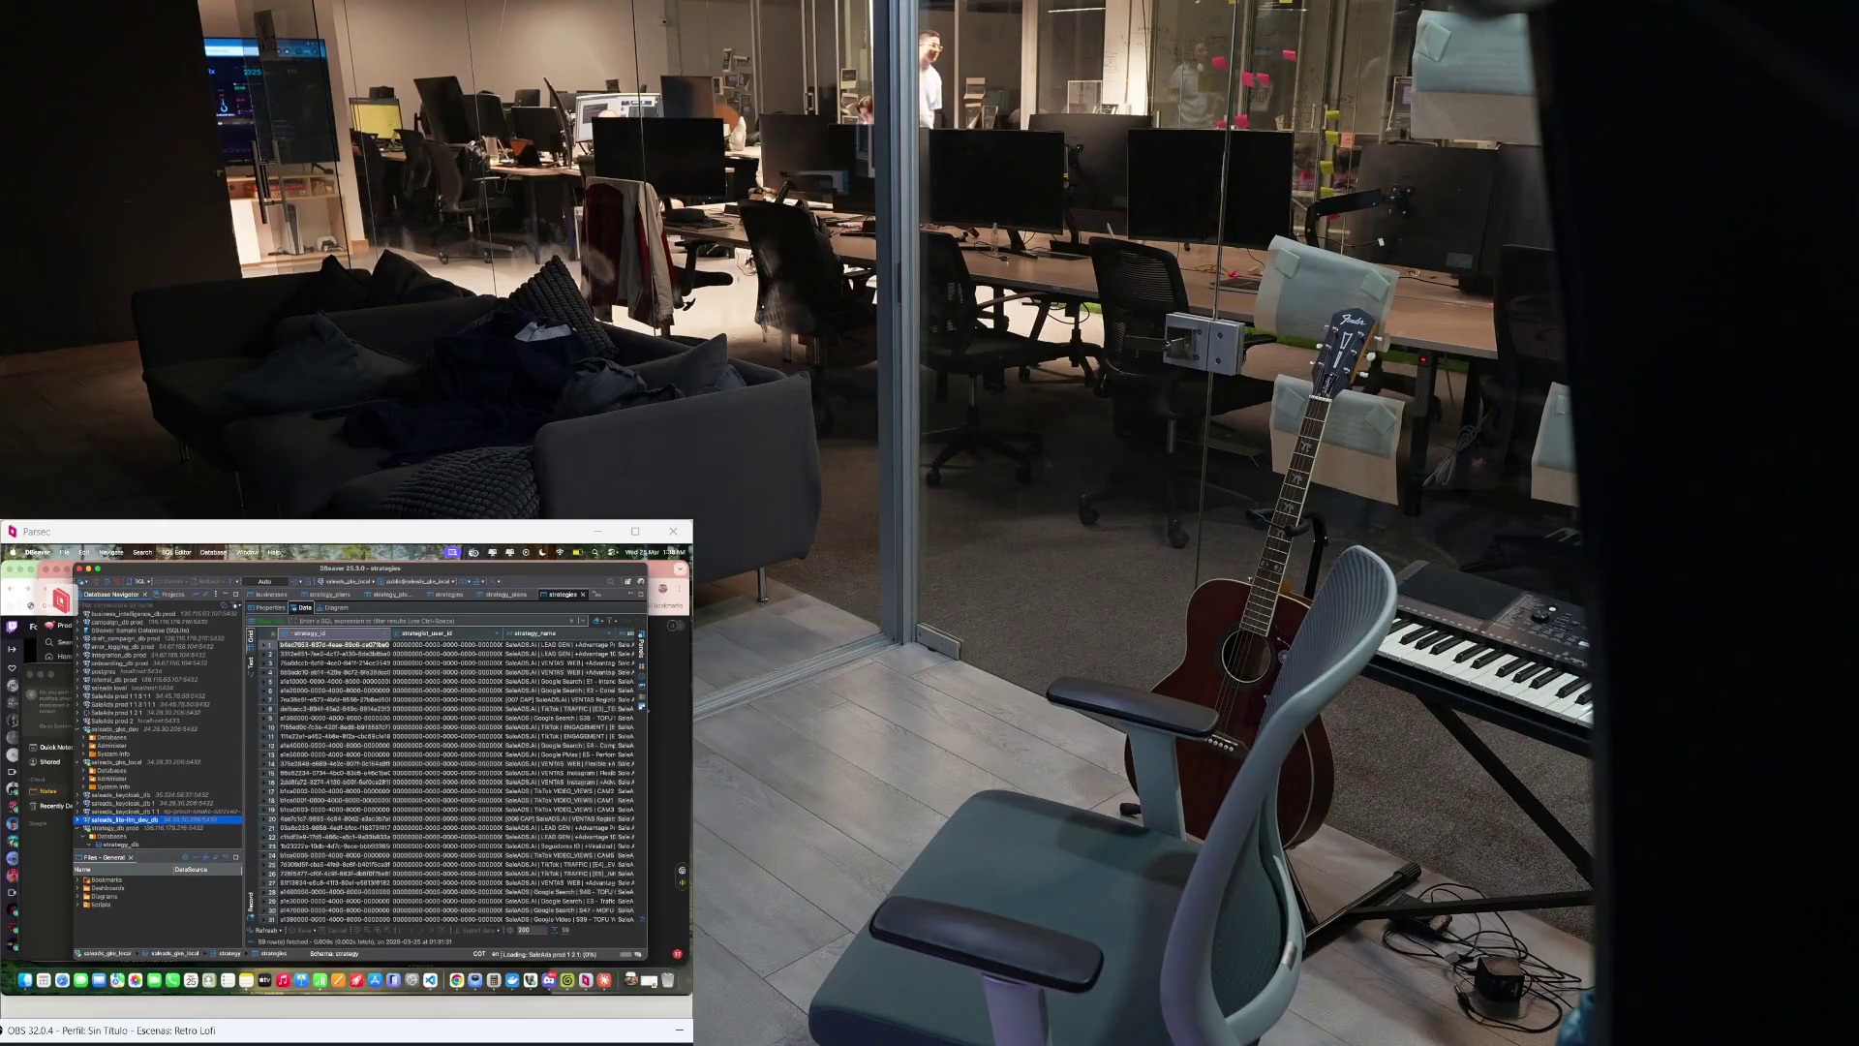
Step: Expand the local sales connection and remove the keycloak database entry from the tree
left_click(87, 696)
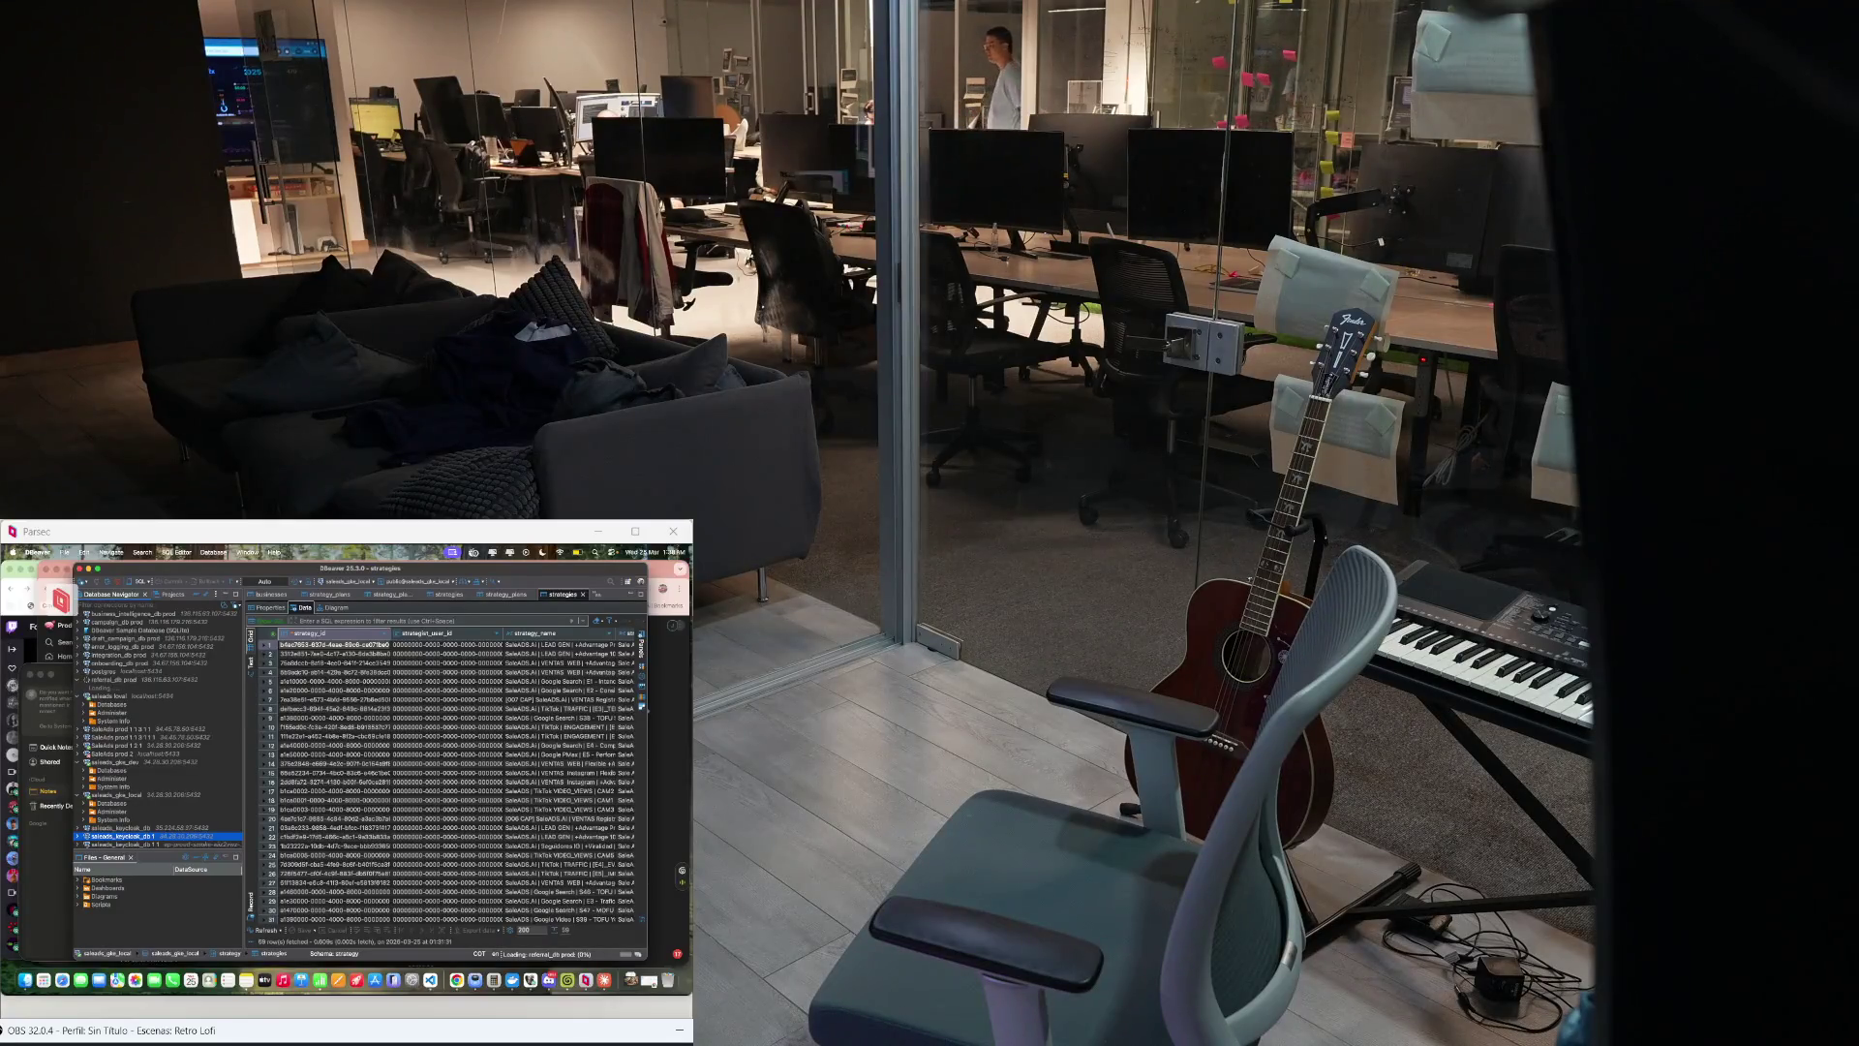
key("Delete")
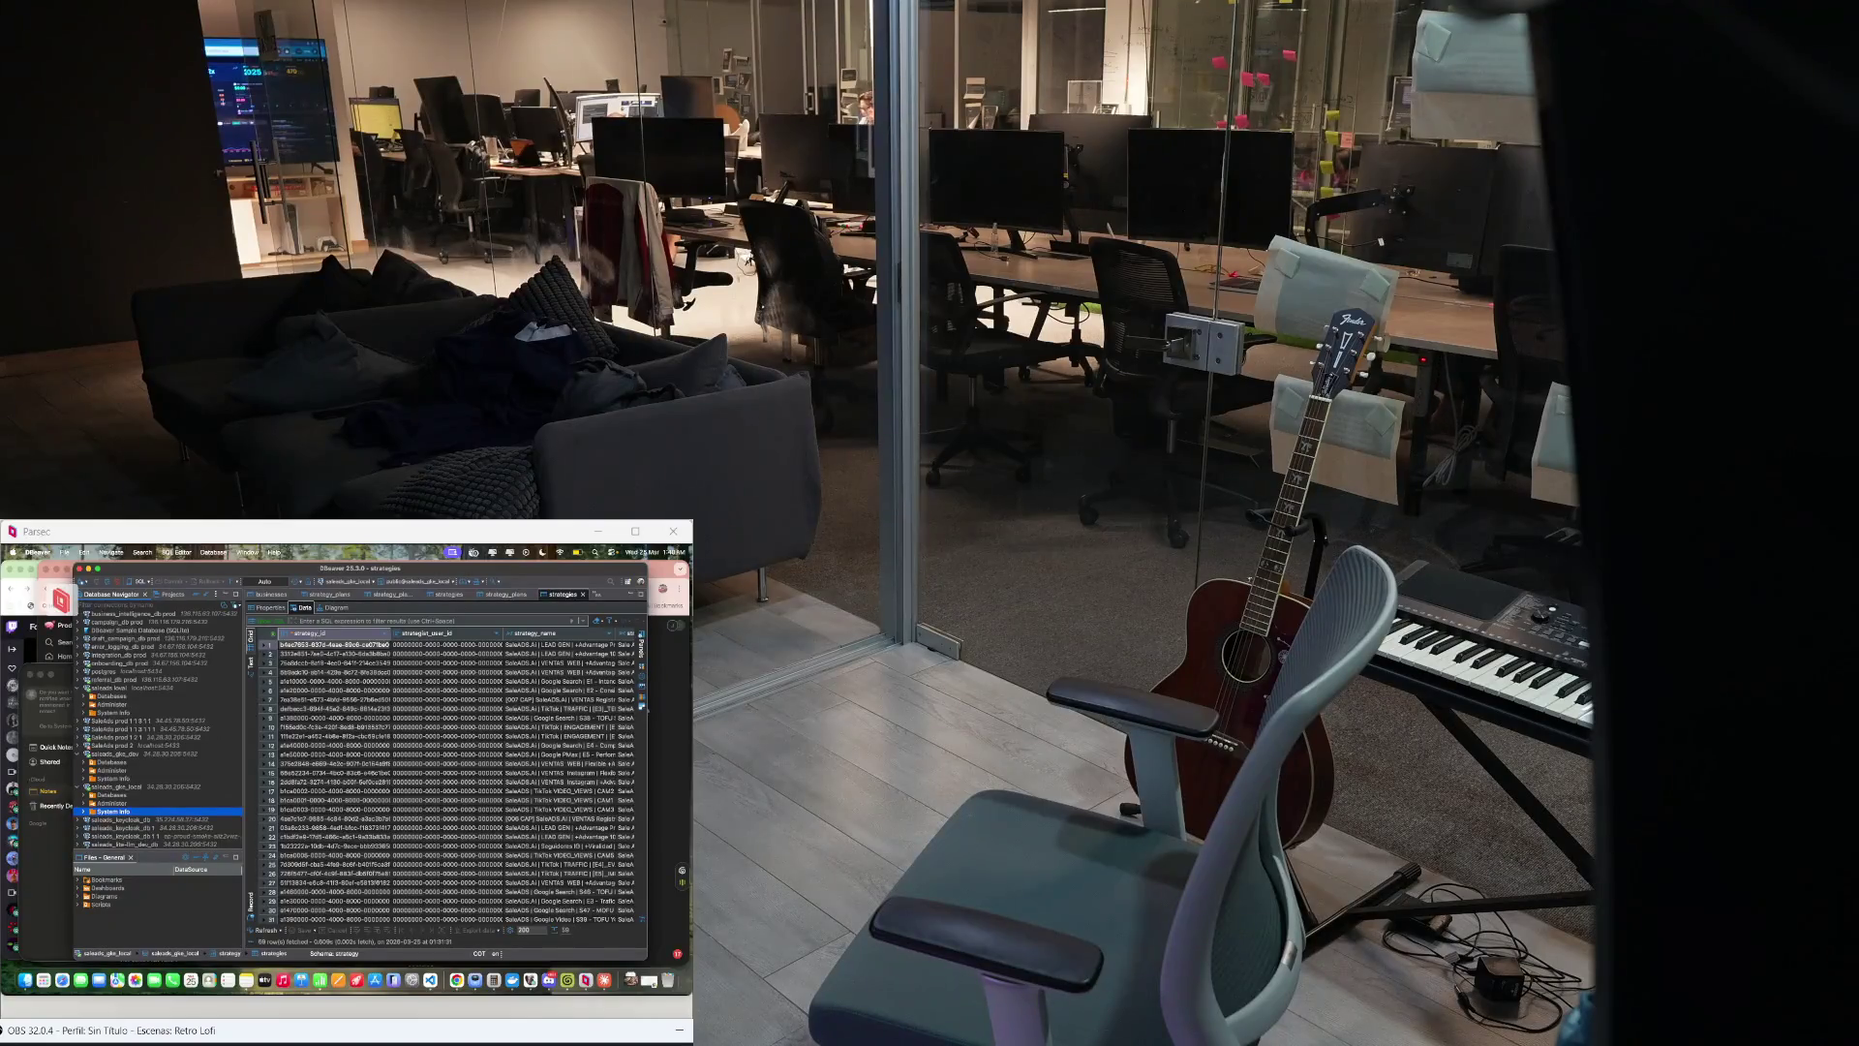
Step: Expand the saleads_gke_local connection and select its Administer section
left_click(113, 811)
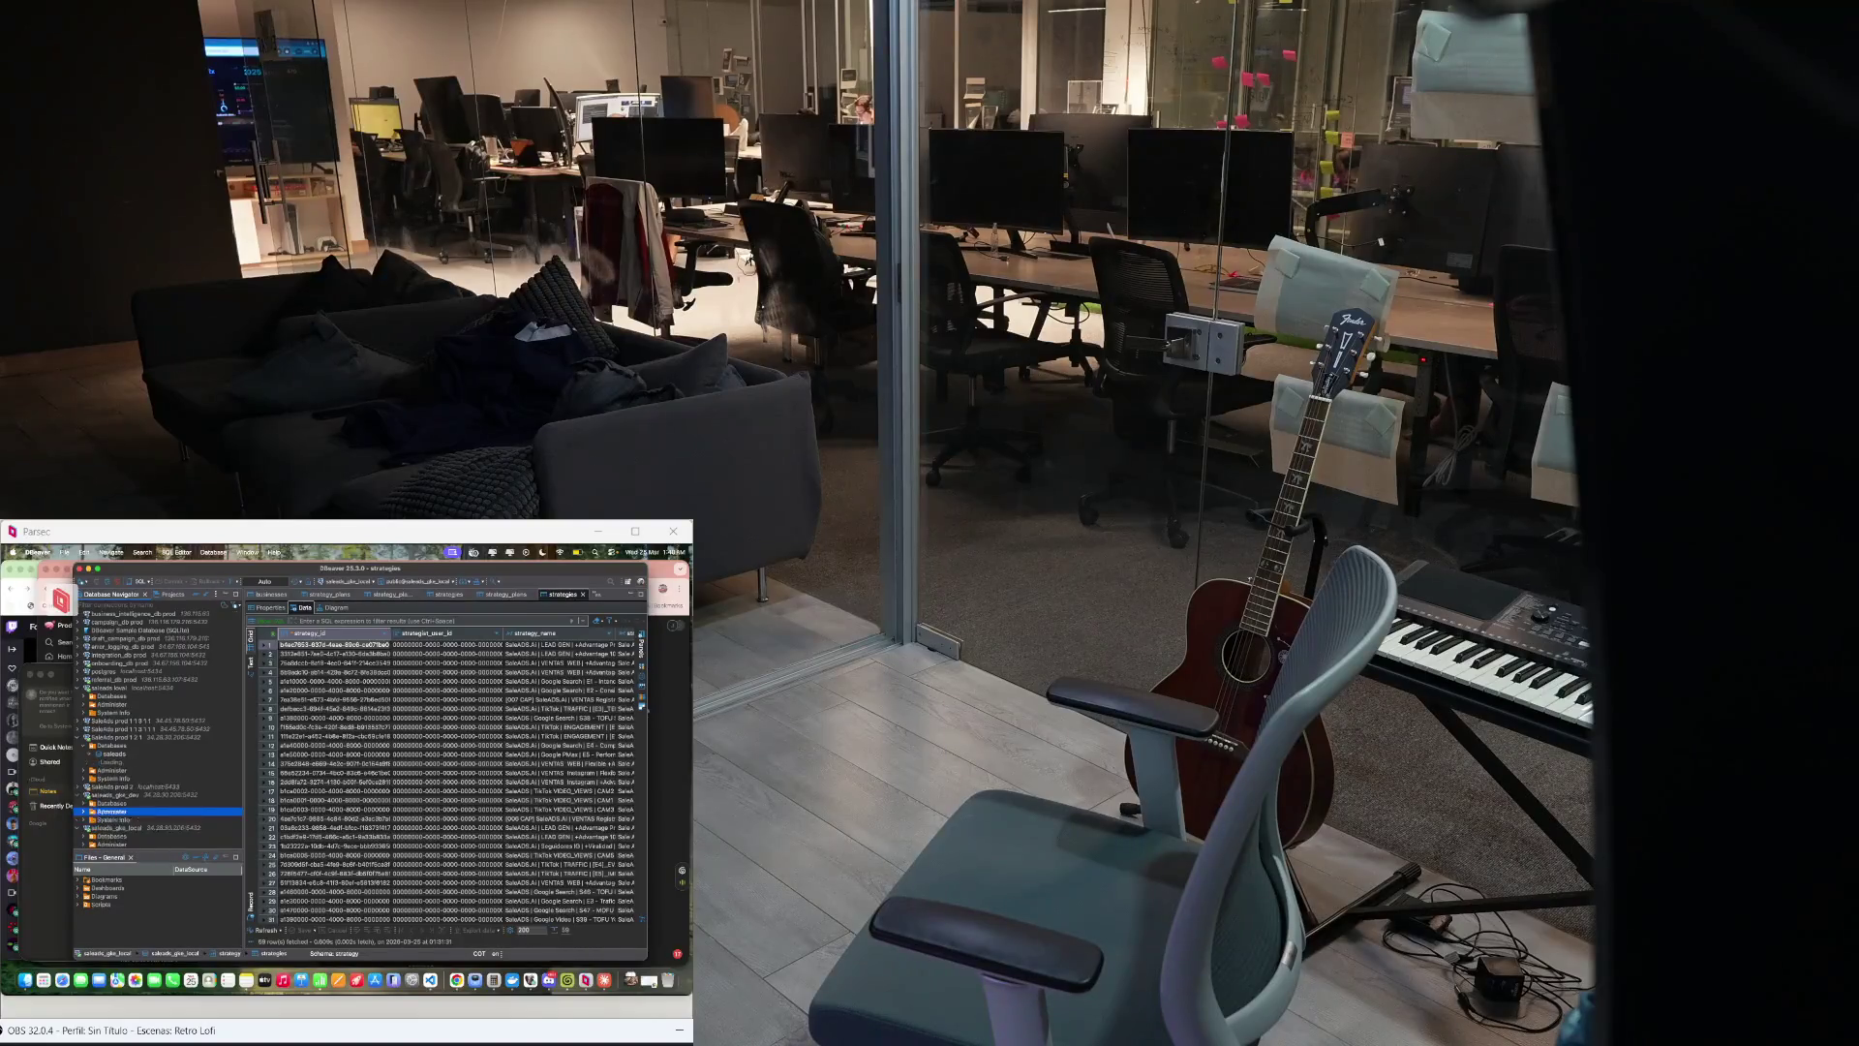
left_click(104, 770)
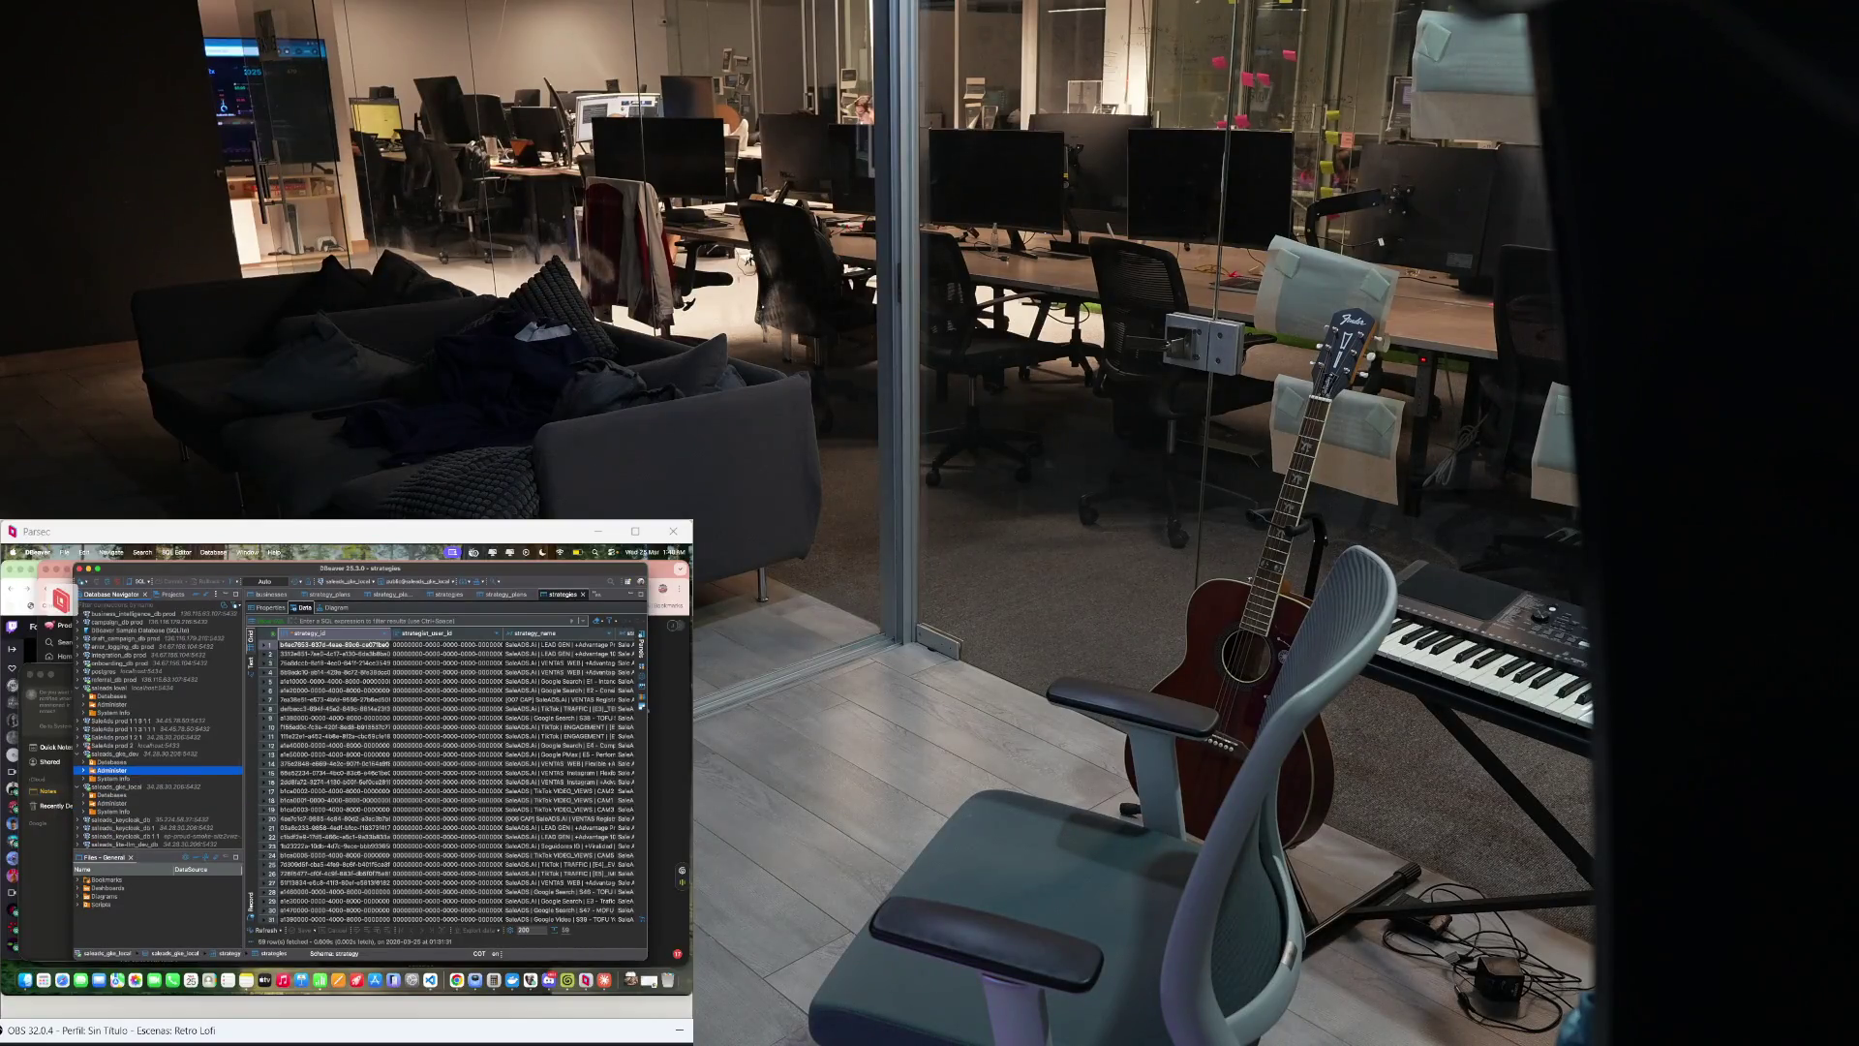